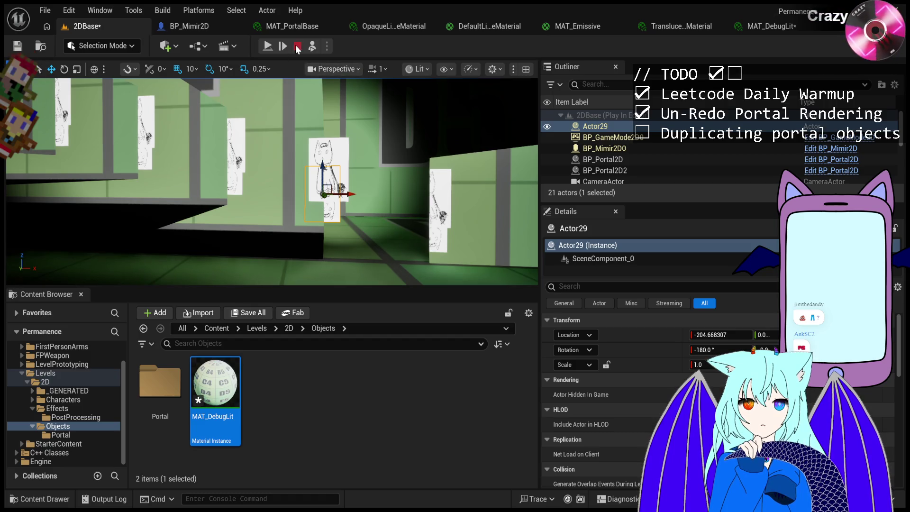
Restart the Play-In-Editor test and free the mouse with Shift+F1.
left_click(298, 46)
key("alt+p")
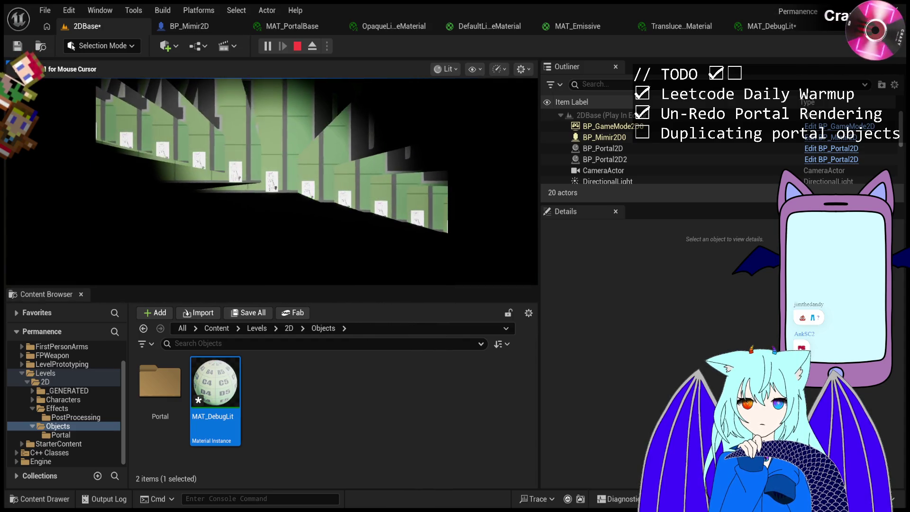
key("shift+F1")
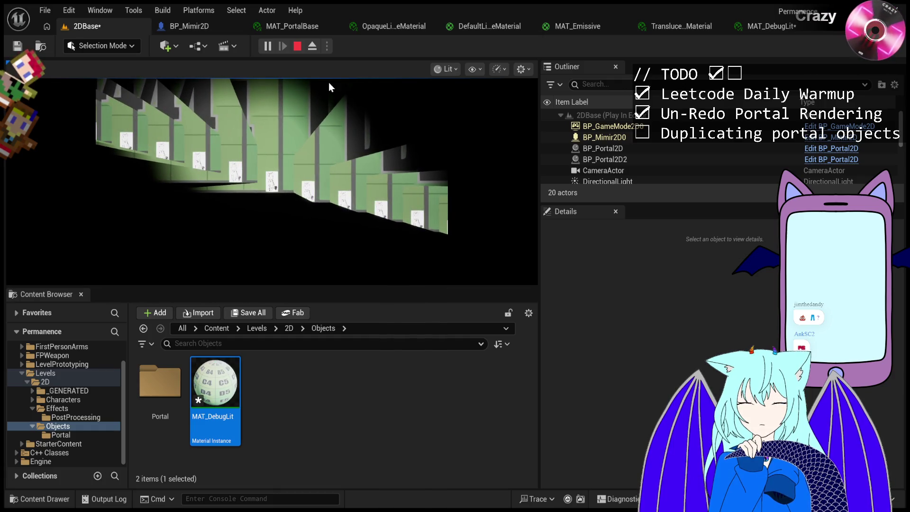
Pause the game and advance it six single frames.
left_click(268, 50)
left_click(285, 51)
left_click(284, 50)
left_click(285, 50)
left_click(285, 51)
left_click(284, 51)
left_click(284, 50)
Resume, re-pause and step a frame until a duplicate spawns, then eject and focus Actor1.
left_click(281, 48)
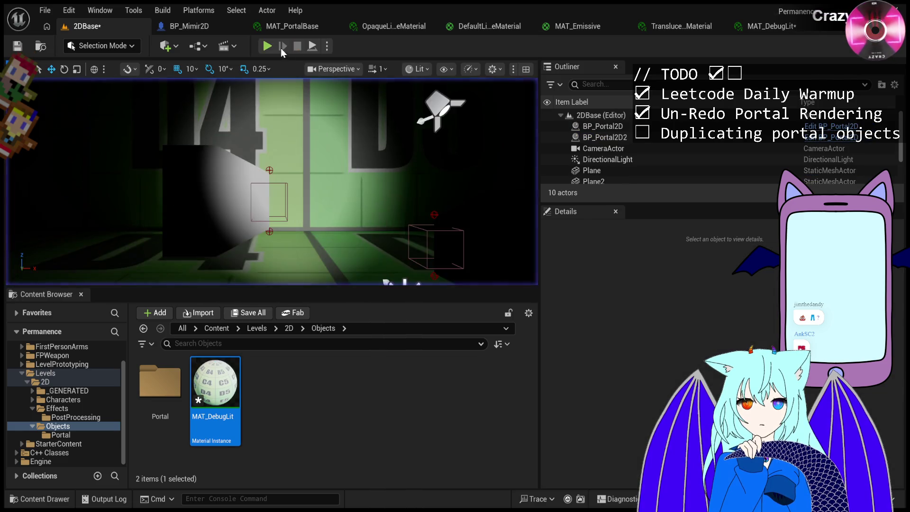
left_click(268, 47)
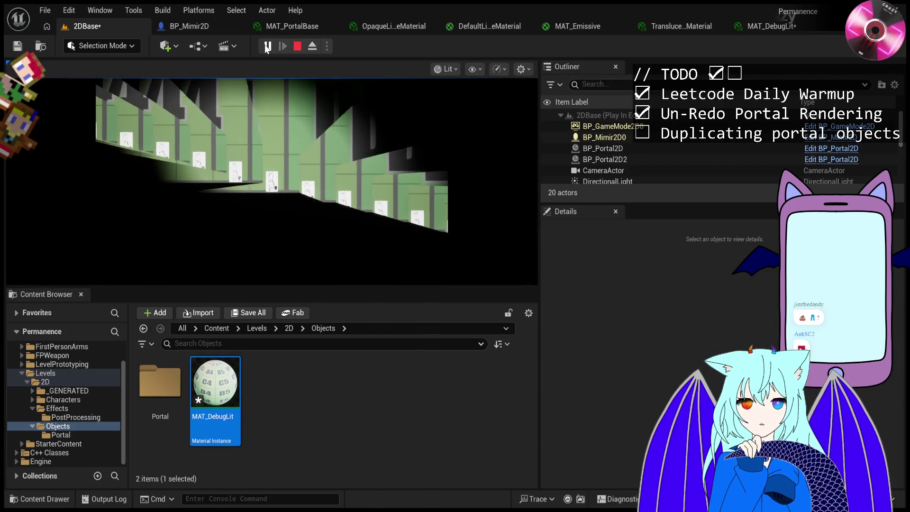
left_click(267, 47)
left_click(288, 47)
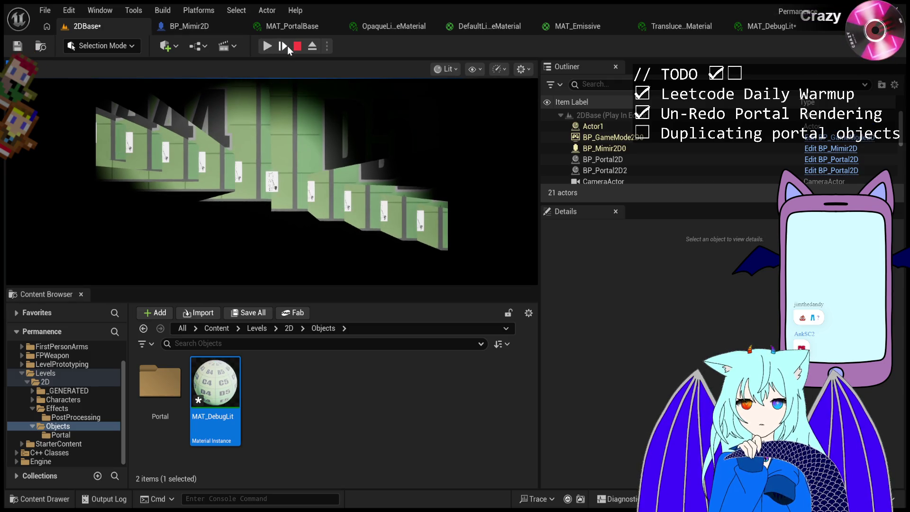
left_click(316, 50)
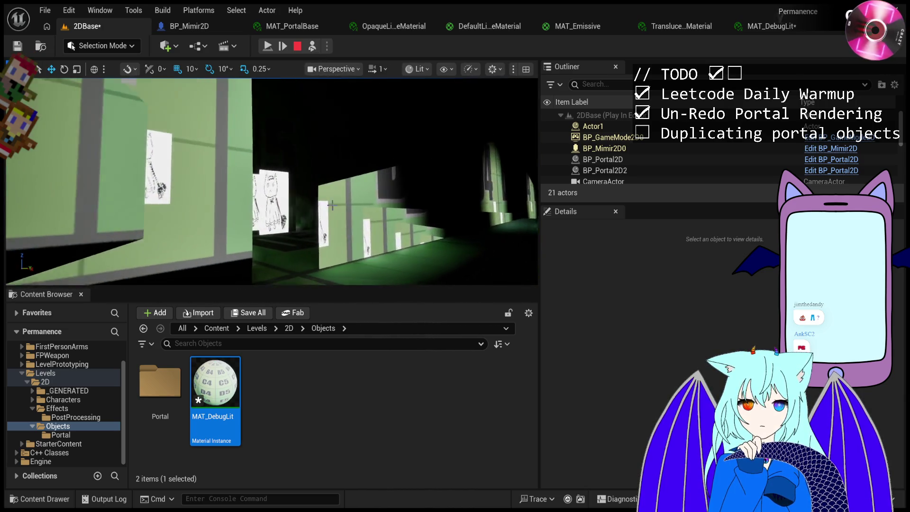
double_click(593, 126)
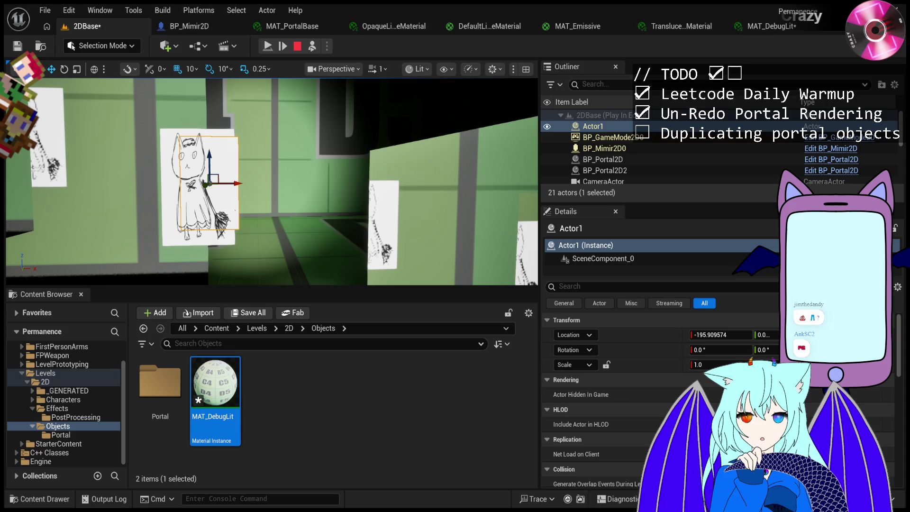
Slide Actor1 right along X toward the portal.
scroll(270, 180, "down", 10)
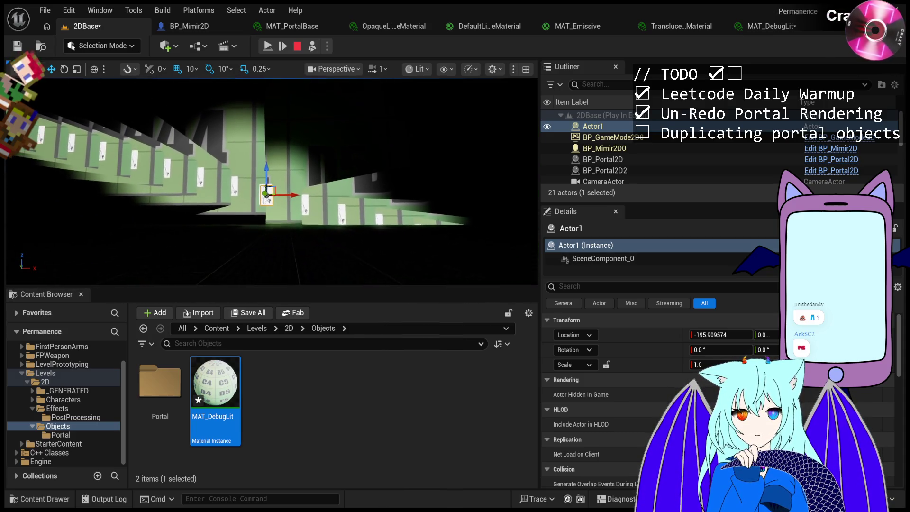
mouse_move(270, 180)
left_mouse_down()
mouse_move(256, 152)
mouse_move(180, 163)
left_mouse_up()
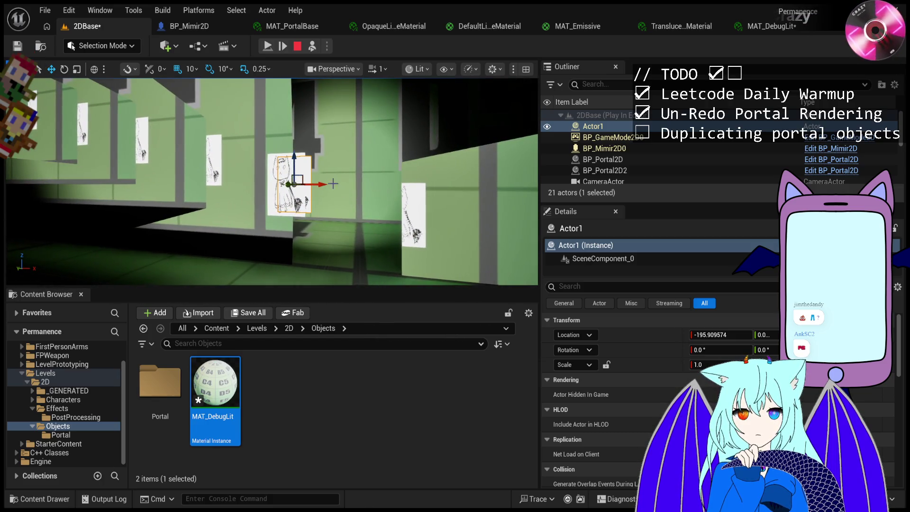
left_click_drag(322, 185, 403, 190)
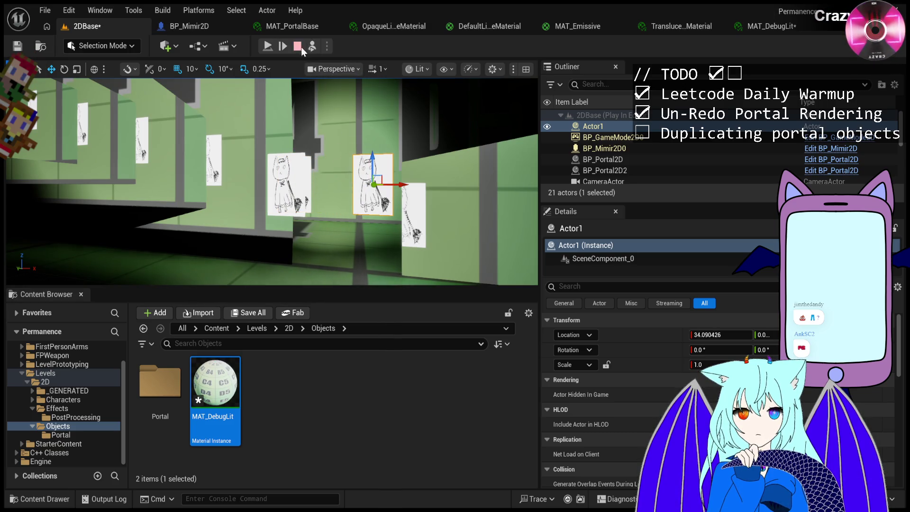
Advance the paused game five frames.
left_click(283, 48)
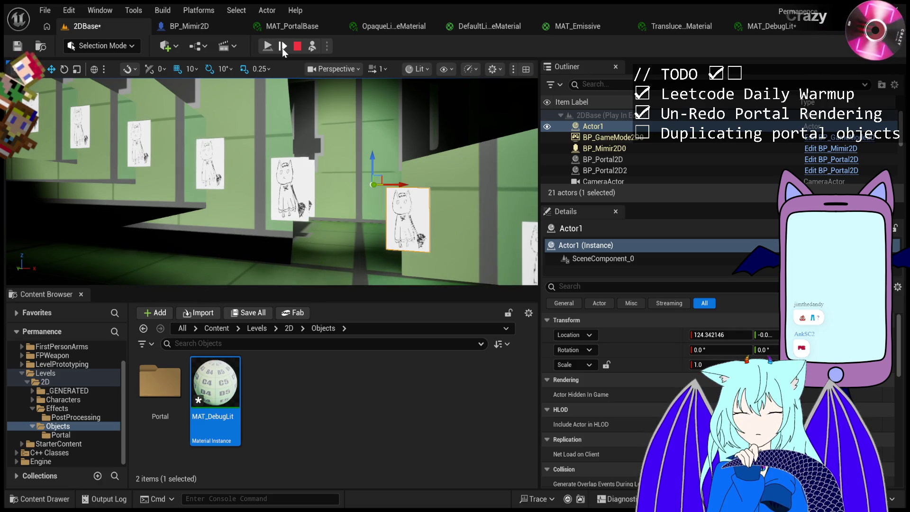
left_click(283, 47)
left_click(282, 48)
left_click(282, 47)
left_click(283, 47)
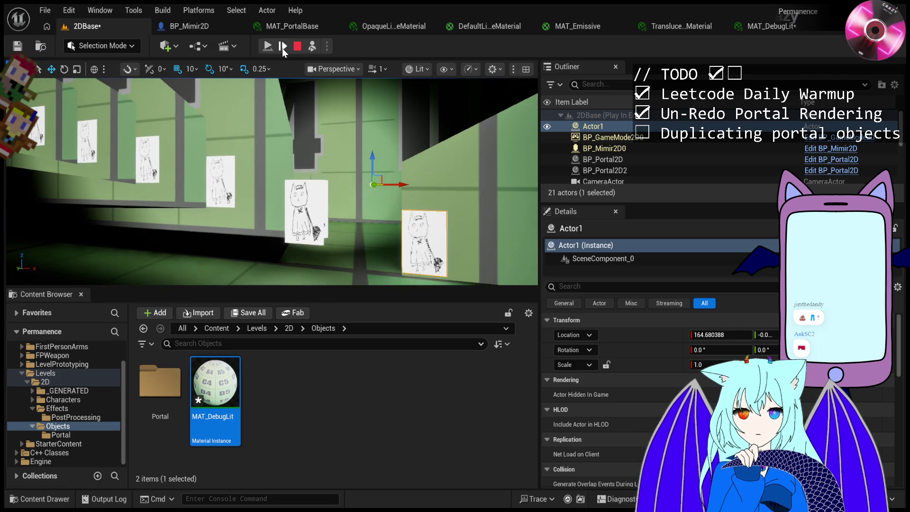
left_click(283, 48)
left_click(283, 47)
Possess the player and toggle Resume/Pause until Actor4 spawns.
left_click(311, 46)
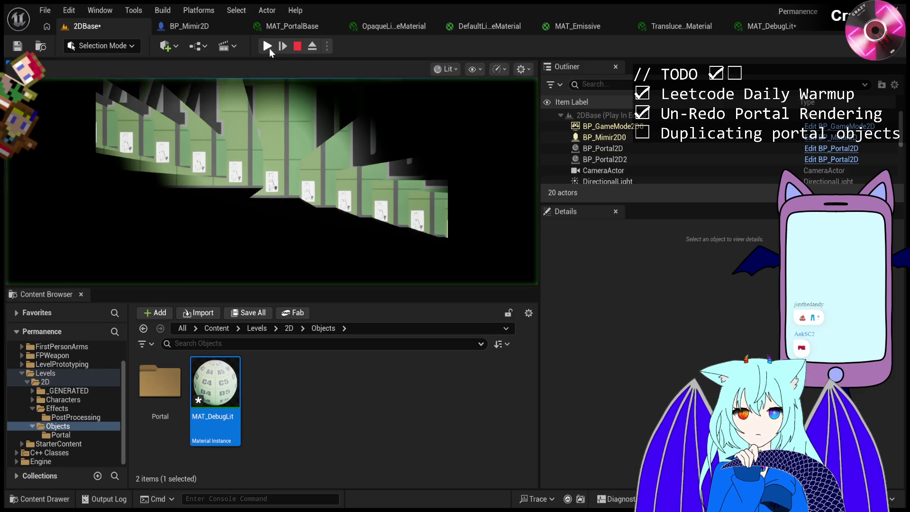
left_click(268, 46)
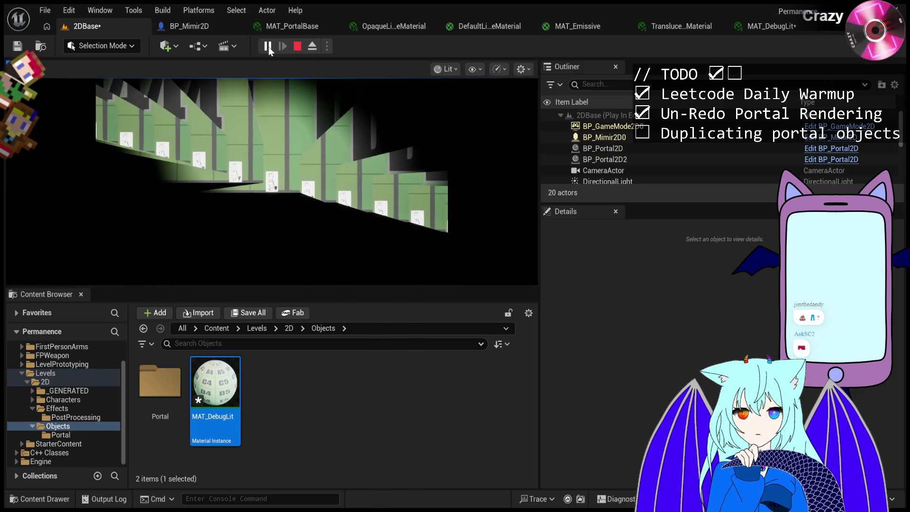
left_click(268, 47)
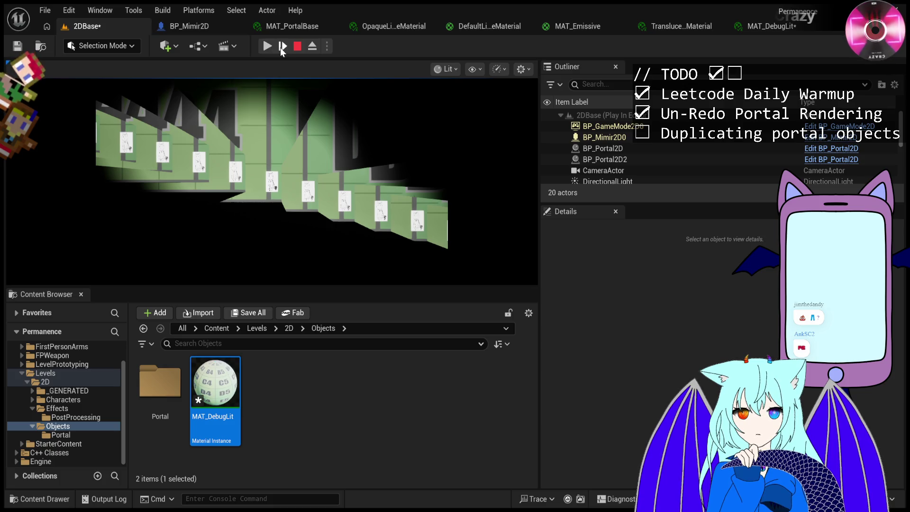
left_click(268, 47)
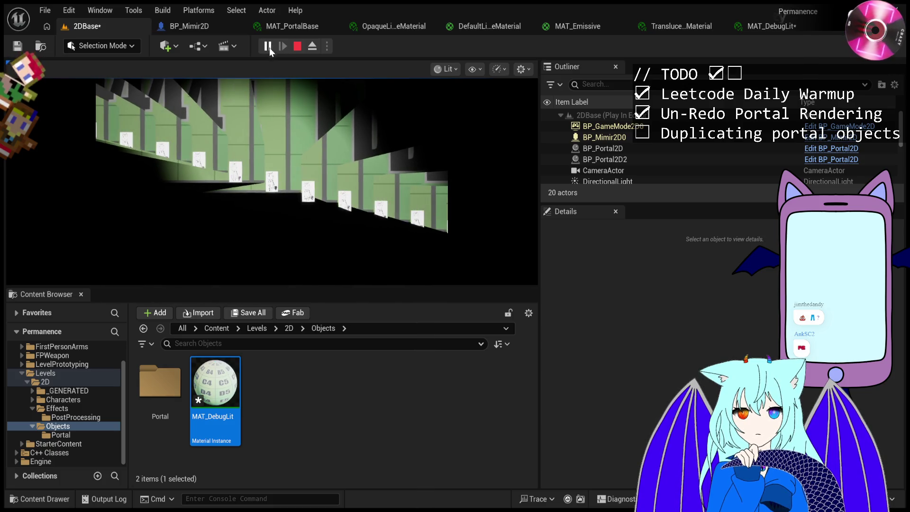
left_click(269, 49)
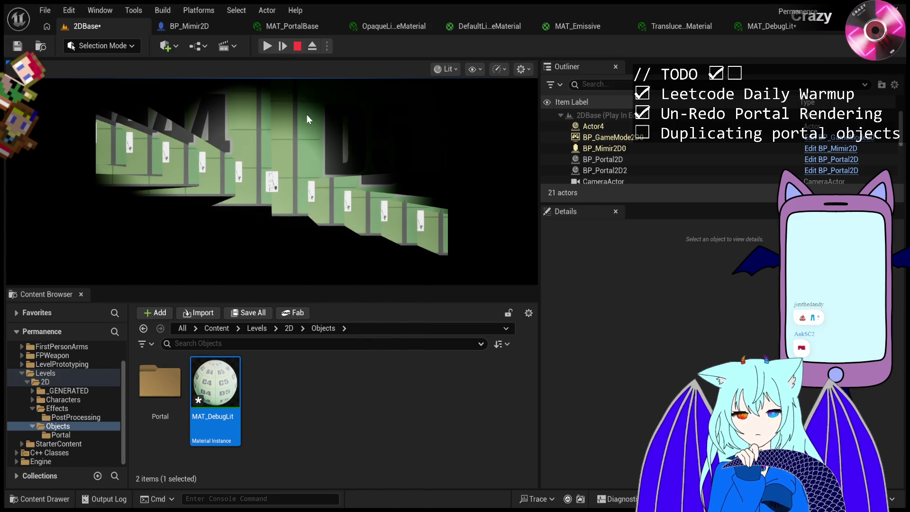
Eject from the player and select Actor4 to inspect it at X −198.54.
left_click(312, 46)
scroll(290, 212, "down", 10)
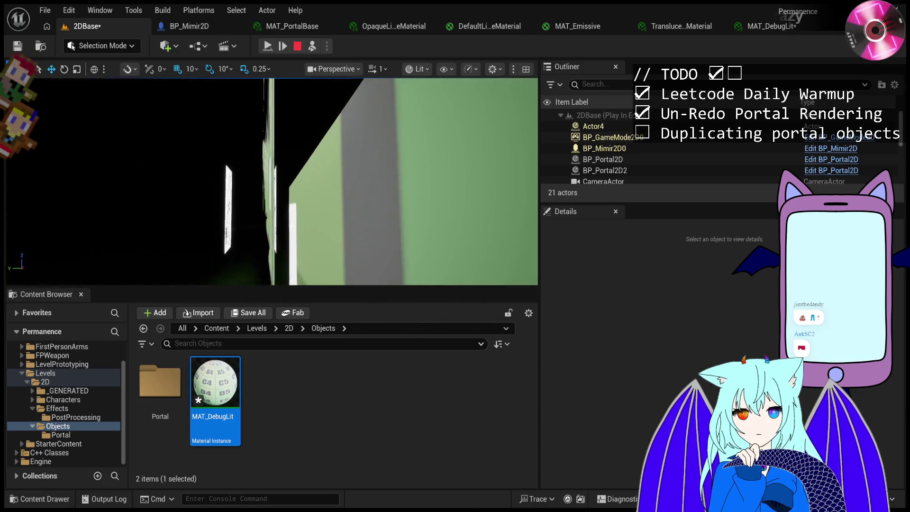
left_click(290, 211)
scroll(290, 211, "up", 10)
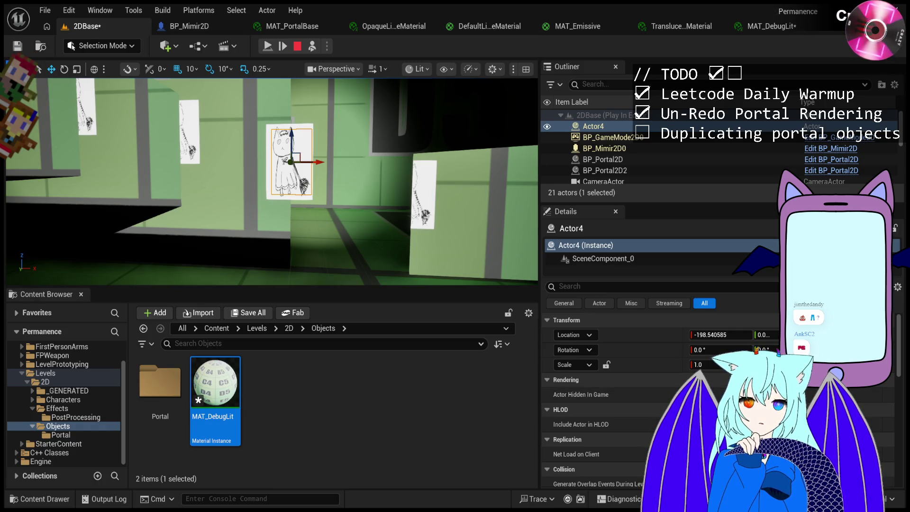
Restart the play test and free the mouse with Shift+F1.
left_click(297, 46)
left_click(275, 46)
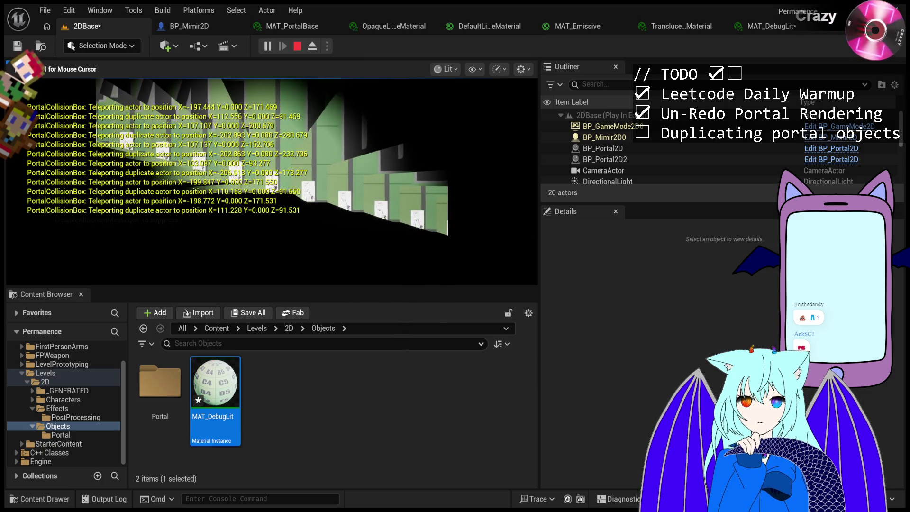
key("shift+F1")
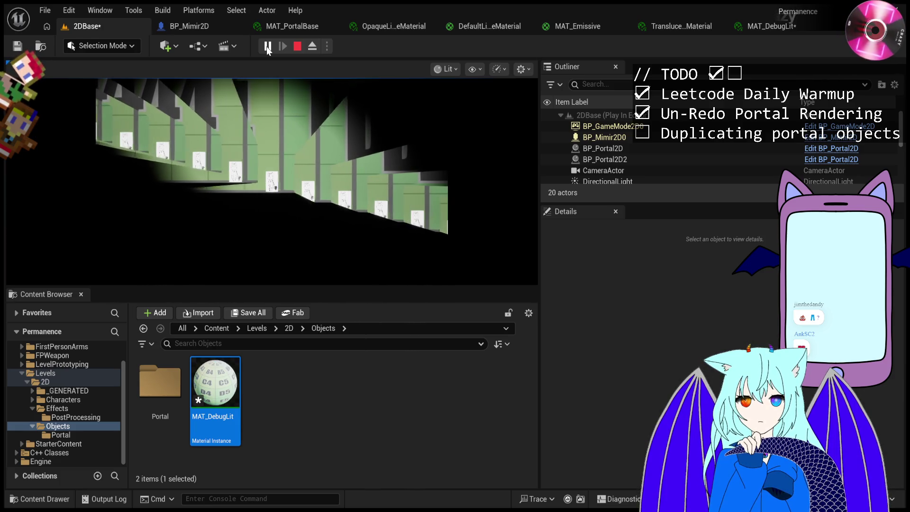
Pause and step frames until the teleport fires, then select duplicate Actor9 at X −198.62.
left_click(268, 48)
left_click(282, 48)
left_click(282, 48)
left_click(281, 47)
left_click(281, 48)
left_click(282, 48)
left_click(281, 47)
left_click(282, 48)
left_click(281, 47)
left_click(282, 48)
left_click(282, 47)
left_click(282, 47)
left_click(281, 47)
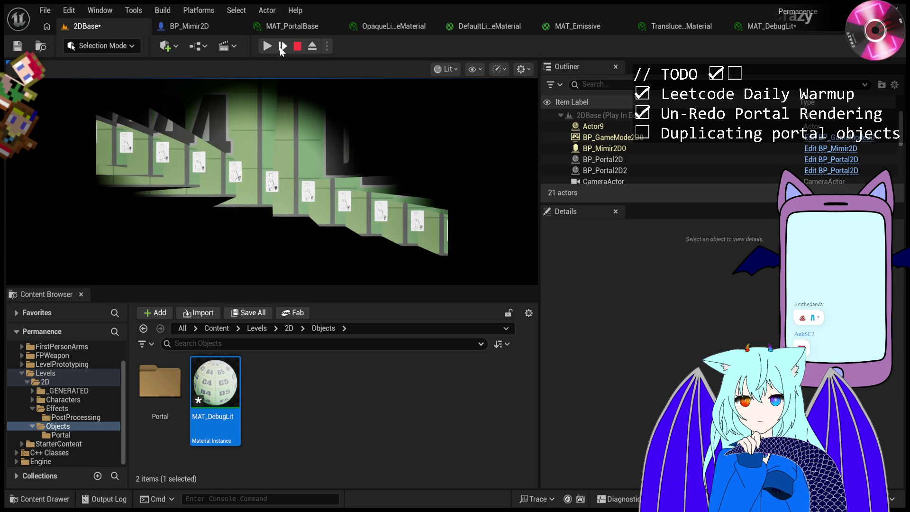
left_click(280, 46)
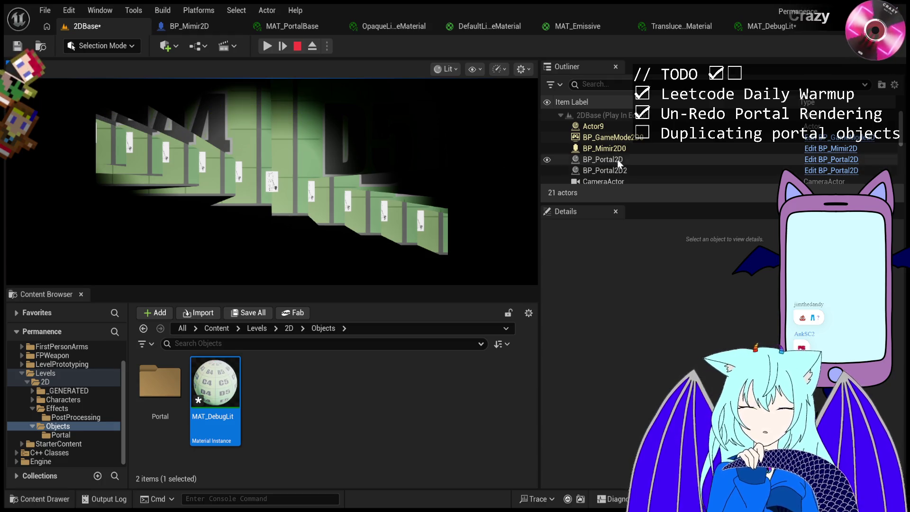
left_click(614, 126)
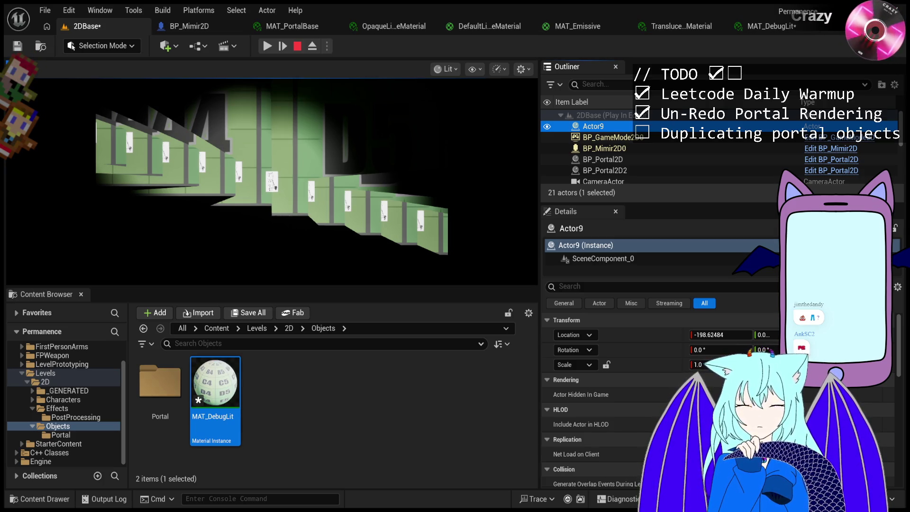
Restart the play test, then pause, resume and pause it again.
left_click(300, 49)
left_click(268, 48)
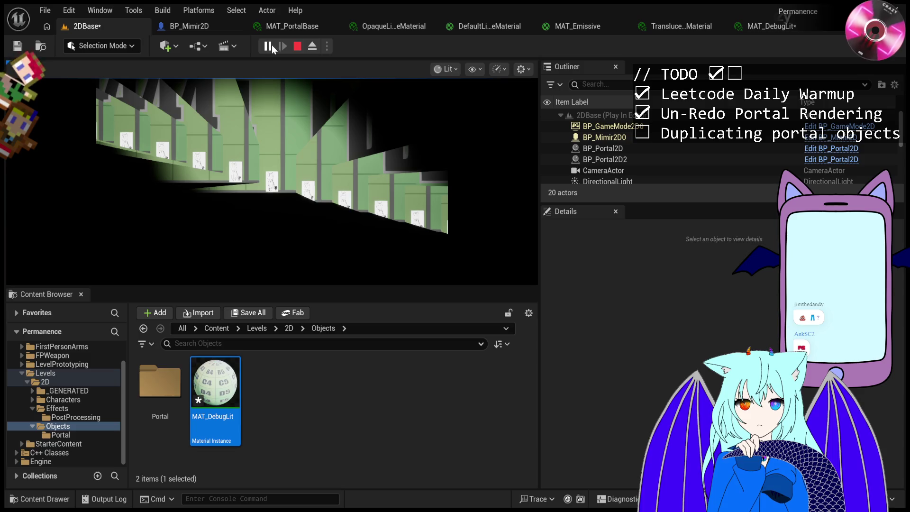
left_click(272, 45)
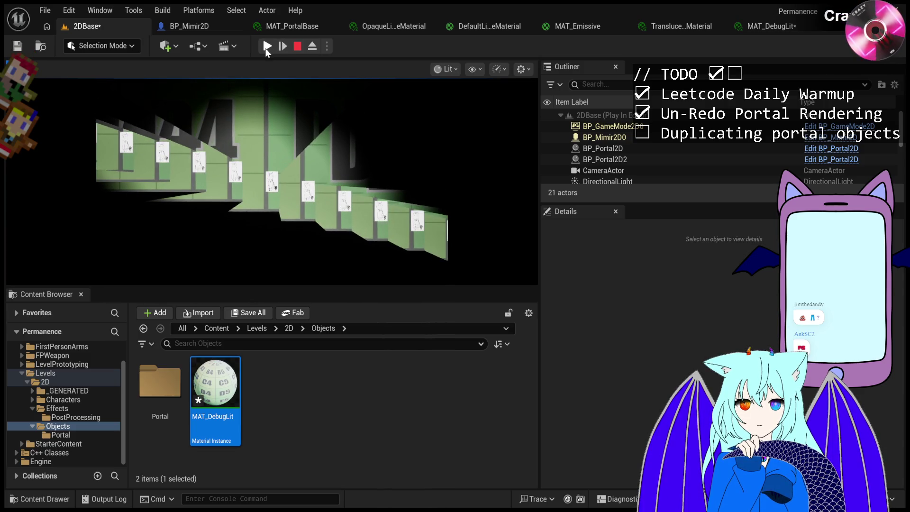
left_click(268, 48)
left_click(272, 48)
Step the paused game frame by frame until Actor2 spawns and teleport messages print.
left_click(281, 47)
left_click(281, 47)
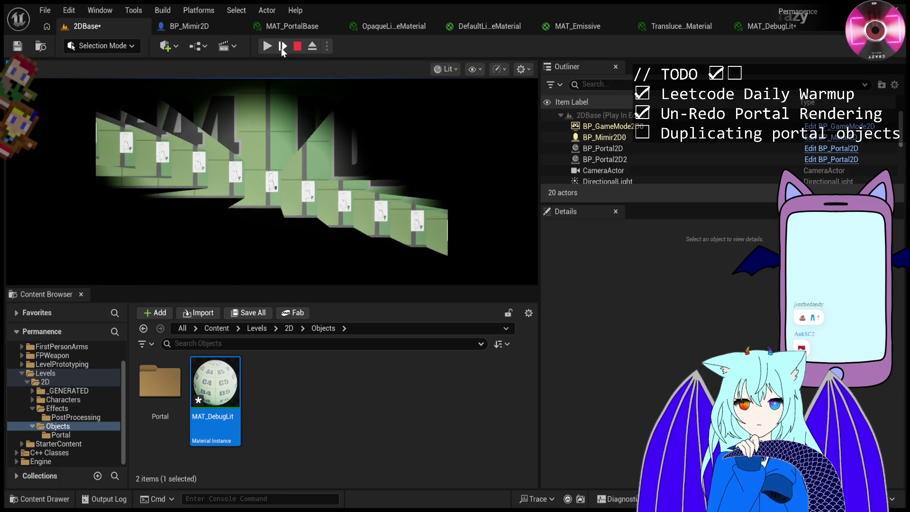
left_click(281, 48)
left_click(281, 47)
left_click(280, 47)
left_click(280, 48)
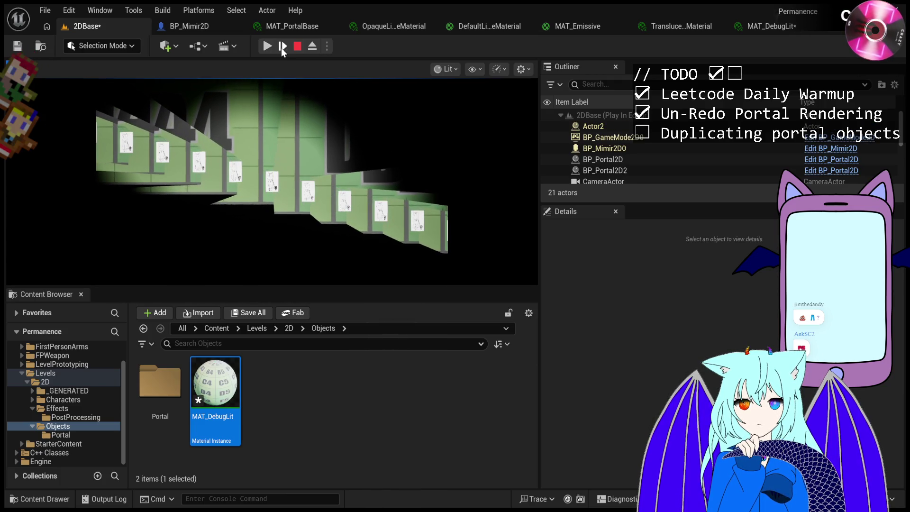
left_click(281, 47)
left_click(280, 48)
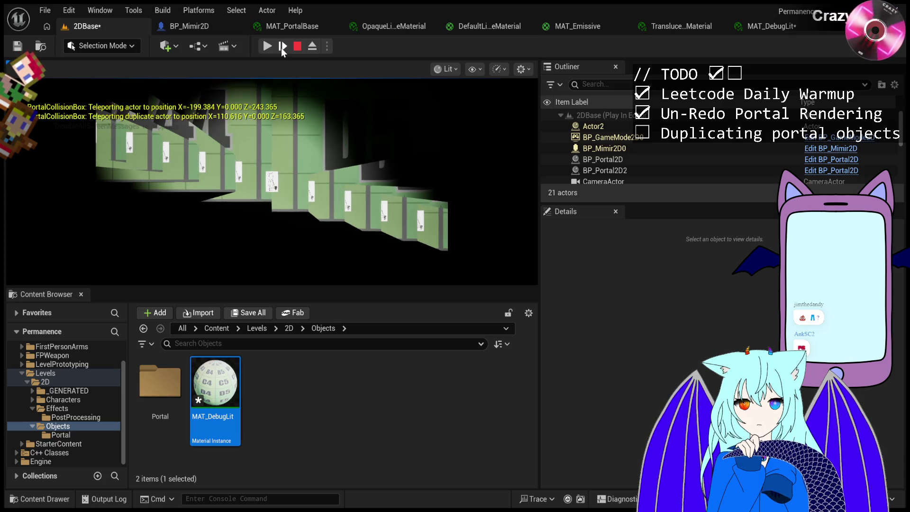
left_click(281, 48)
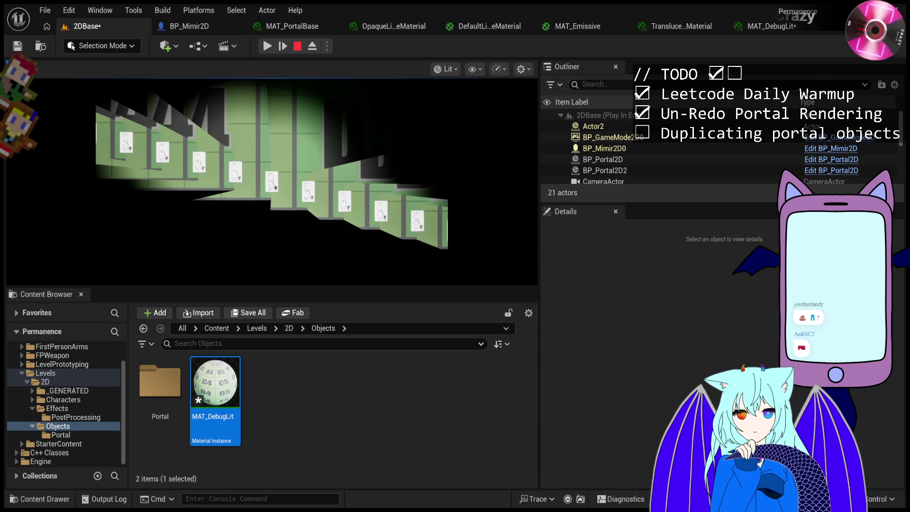
left_click(267, 45)
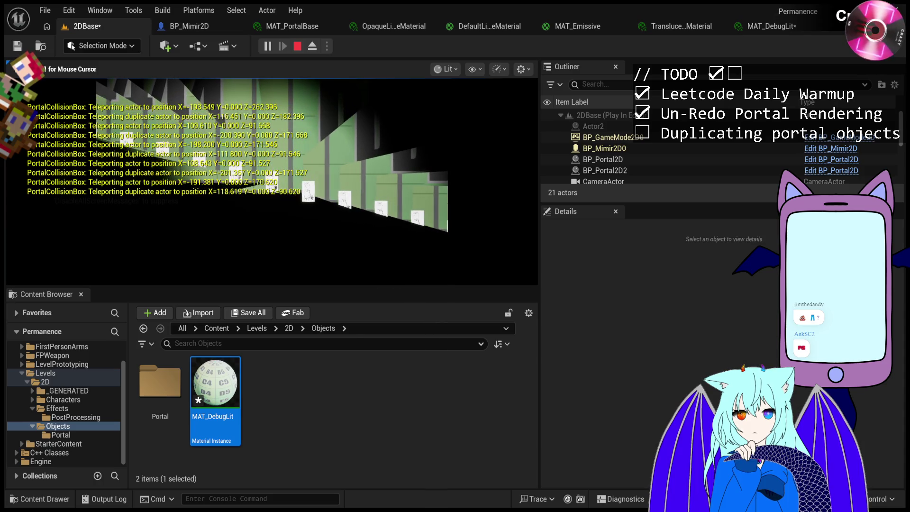
Free the mouse, pause the game and step frames until a duplicate spawns.
key("shift+F1")
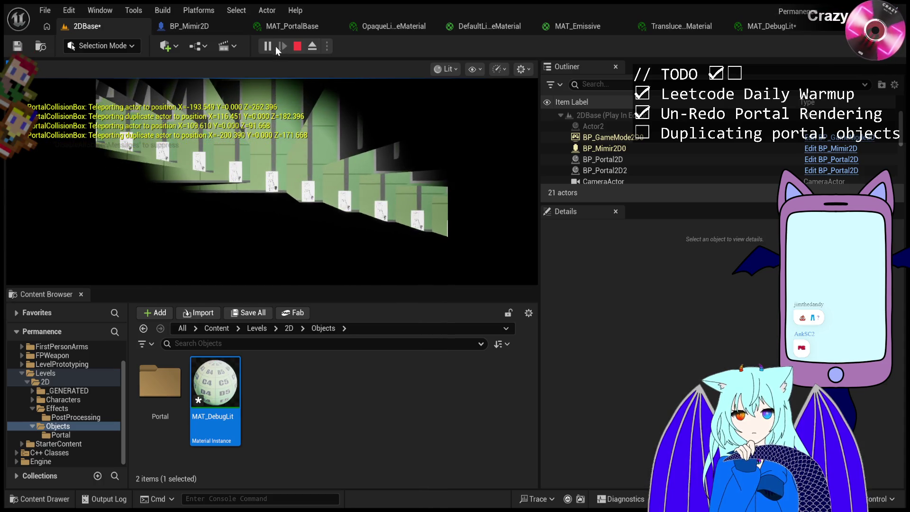
left_click(270, 47)
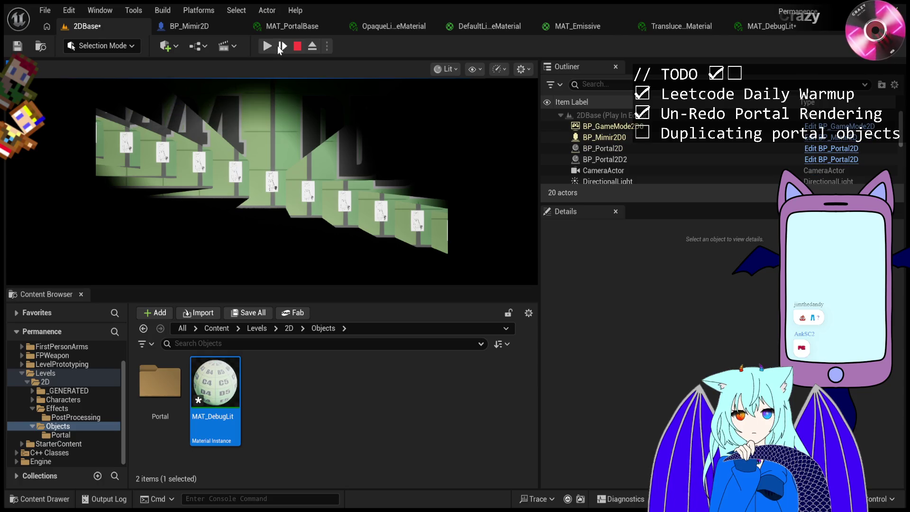
left_click(279, 48)
left_click(279, 48)
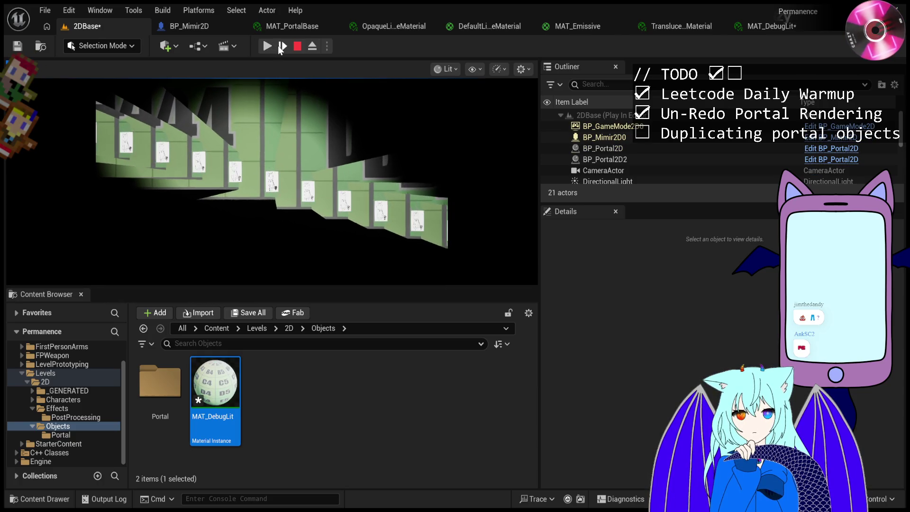
left_click(279, 48)
left_click(278, 48)
Step until the teleport fires, then stop PIE and turn the view toward the green 4 wall.
left_click(278, 46)
left_click(278, 46)
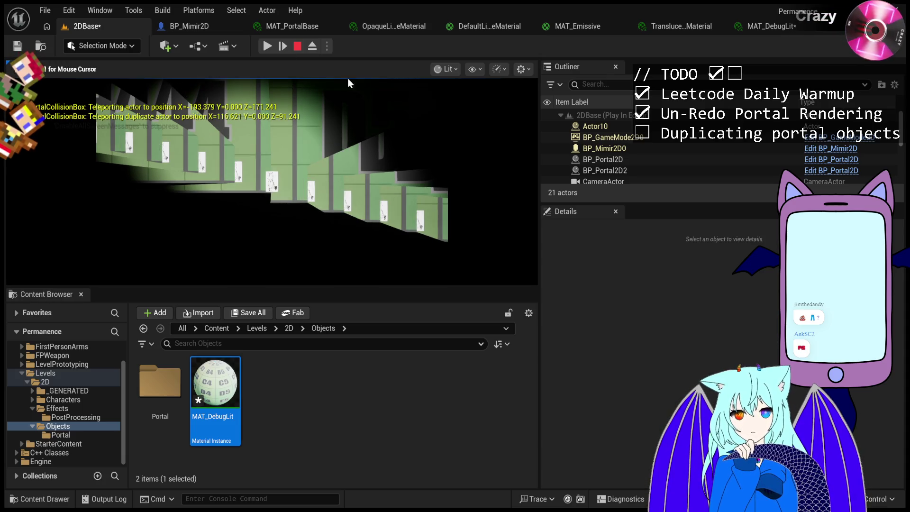
key("Escape")
mouse_move(270, 180)
left_mouse_down()
mouse_move(256, 199)
mouse_move(247, 195)
mouse_move(256, 190)
left_mouse_up()
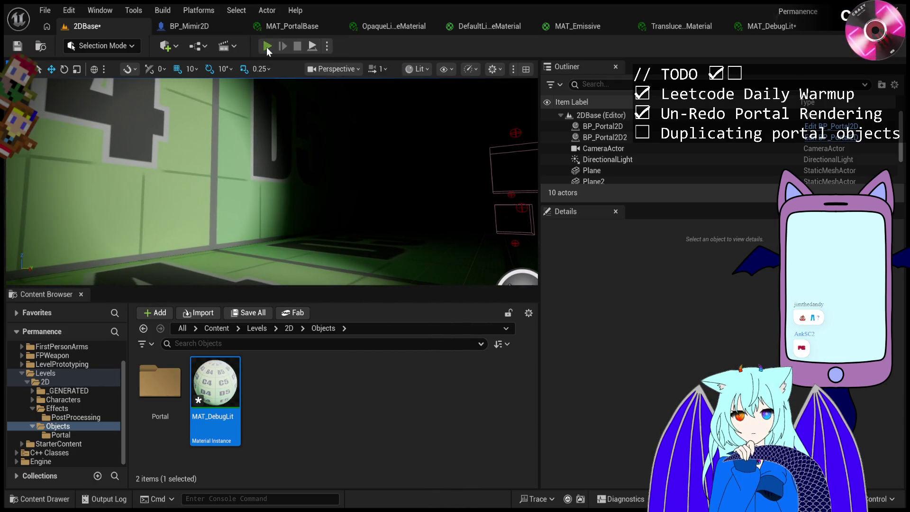
Start a fresh play session, pause it and step frames toward the duplicate spawn.
left_click(267, 46)
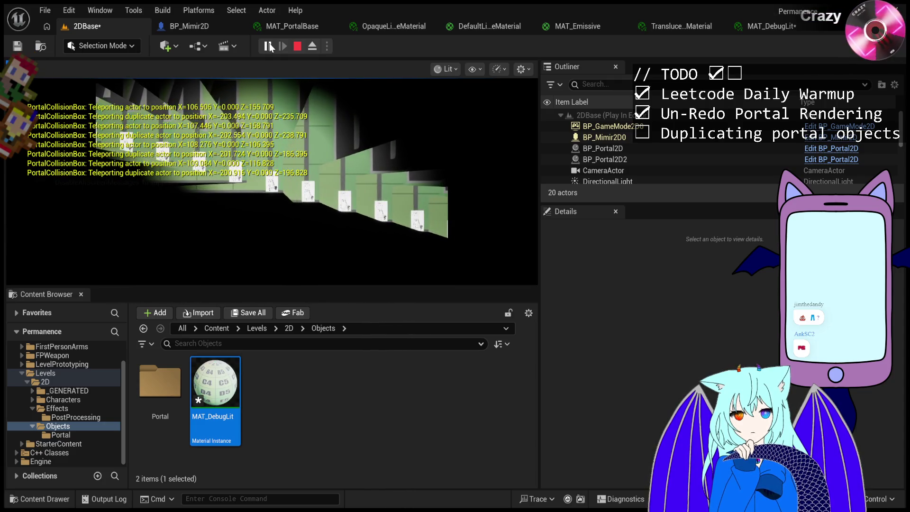
left_click(269, 46)
left_click(286, 51)
left_click(286, 51)
left_click(286, 51)
Step until the teleport logs X=106.732 and duplicate X=-203.268, then eject to view the walls.
left_click(287, 50)
left_click(286, 50)
left_click(286, 50)
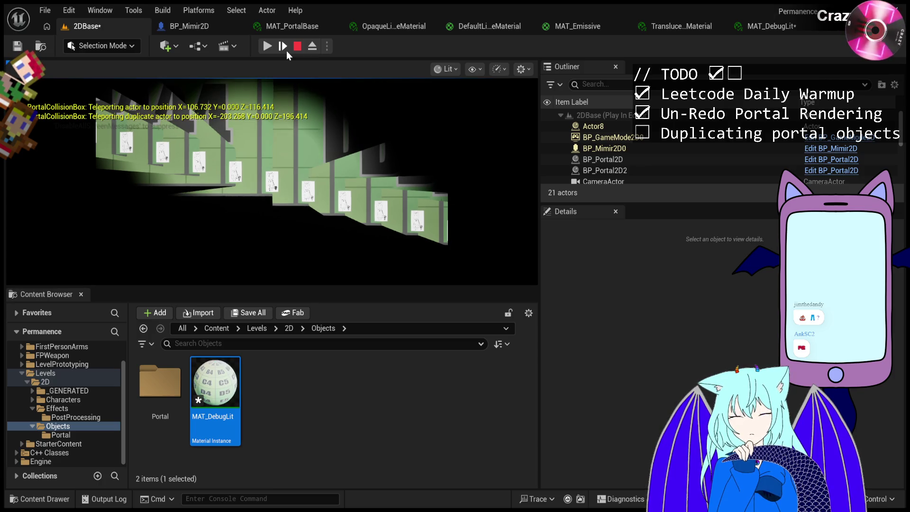
left_click(313, 53)
mouse_move(272, 182)
left_mouse_down()
mouse_move(219, 187)
mouse_move(232, 191)
left_mouse_up()
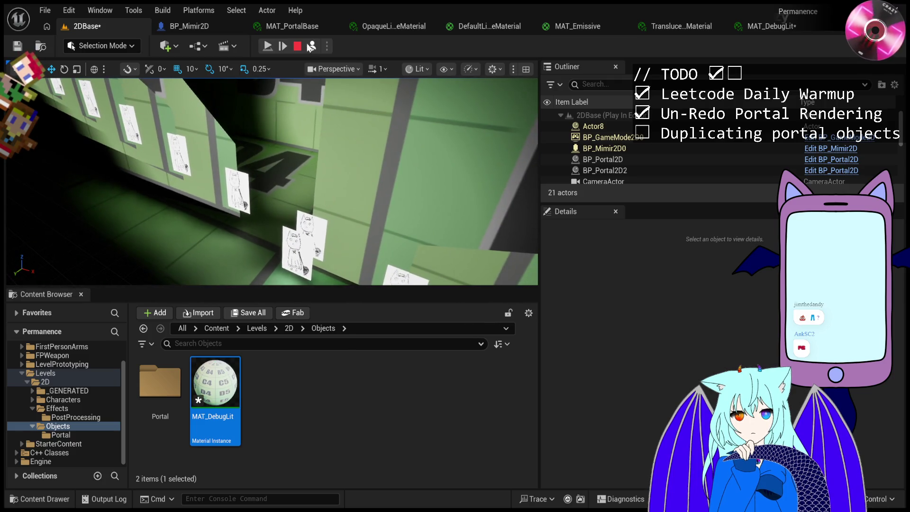
Resume and possess the player, then pause, step one frame to fire the teleport, and eject with F8.
left_click(268, 46)
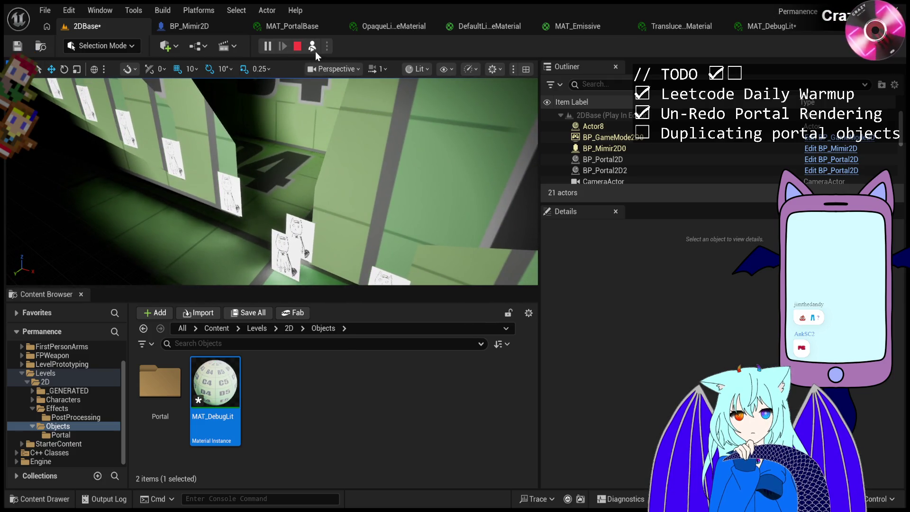
left_click(314, 50)
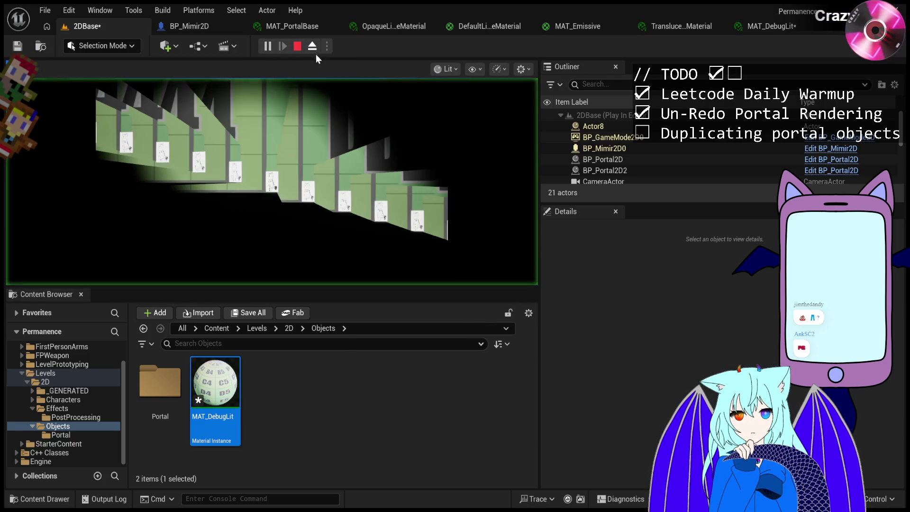
left_click(269, 47)
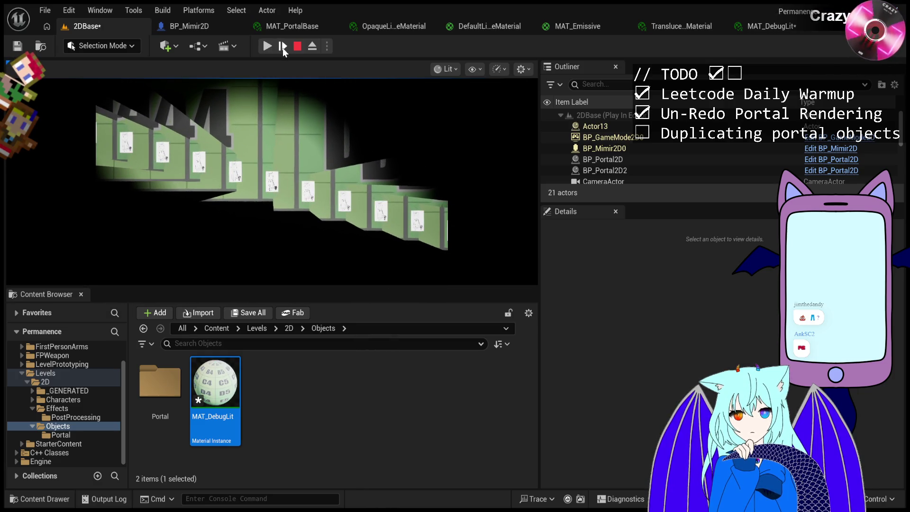
left_click(282, 48)
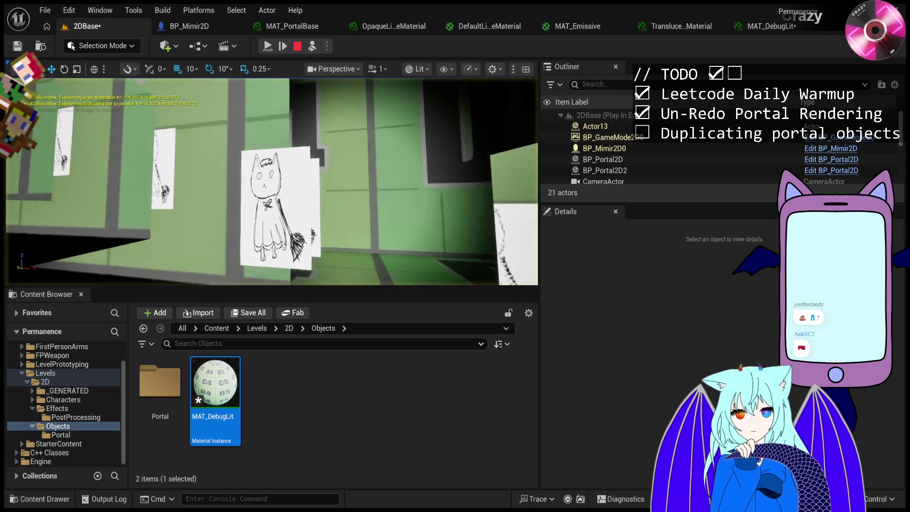
key("F8")
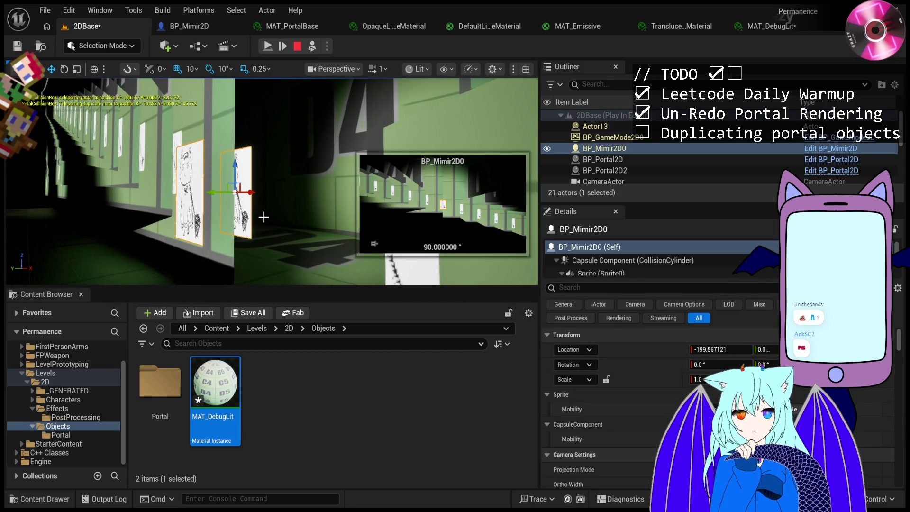
Select and frame Actor13 to check its location X −199.567121.
double_click(649, 127)
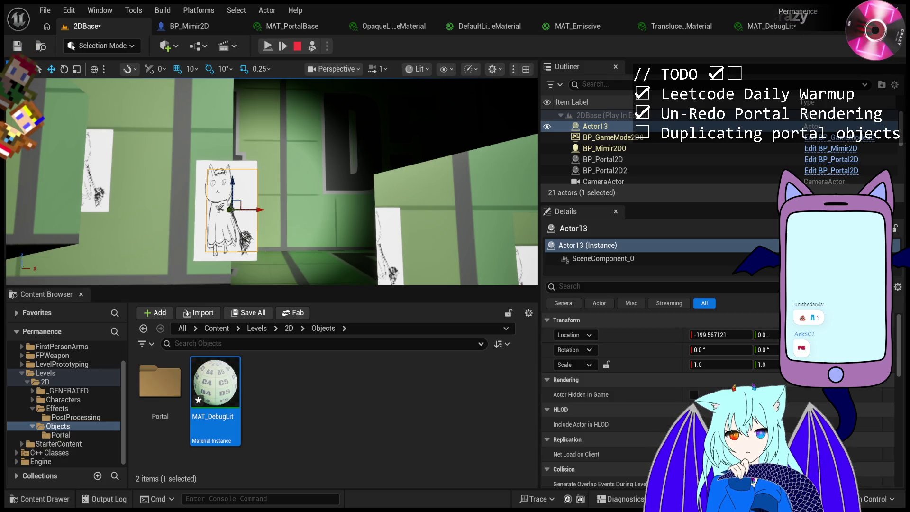
Possess the player again with F8 to return to the game camera.
key("F8")
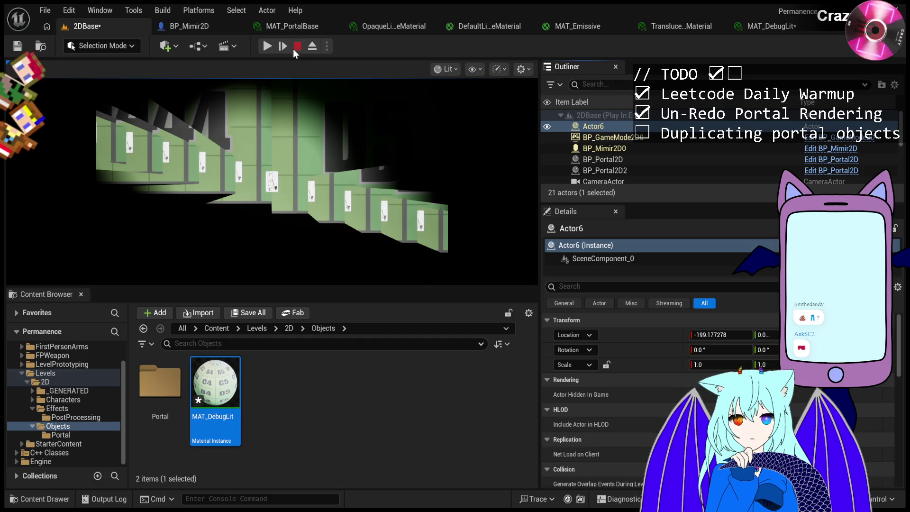
Restart the play session and pause it once the duplicate appears near the portal.
left_click(295, 48)
left_click(266, 49)
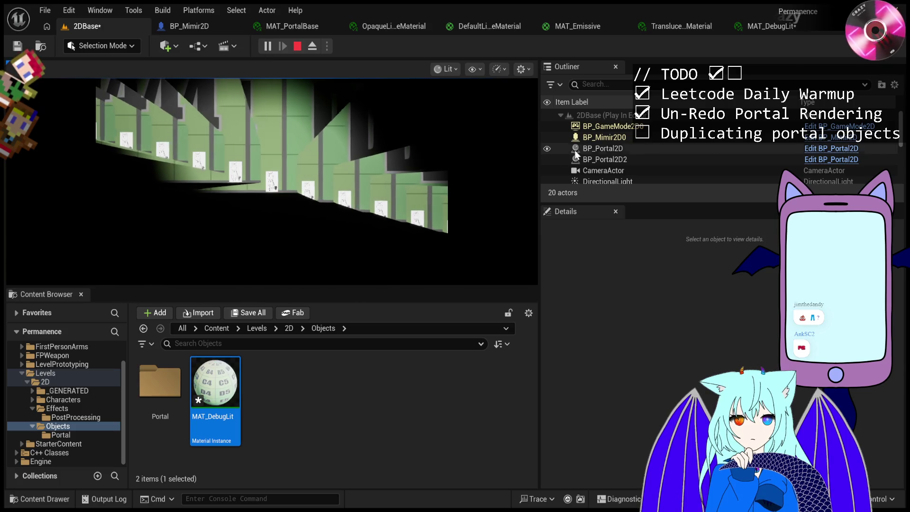
left_click(268, 46)
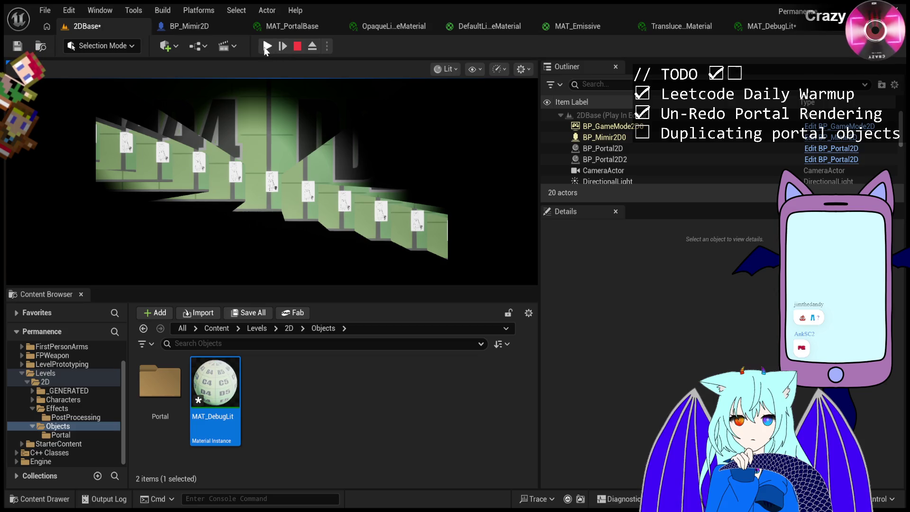
left_click(267, 48)
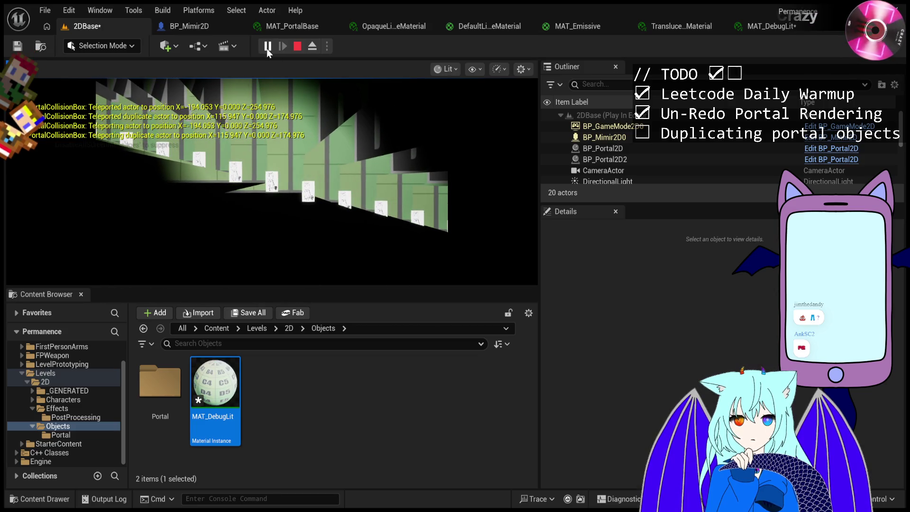
left_click(267, 47)
left_click(267, 47)
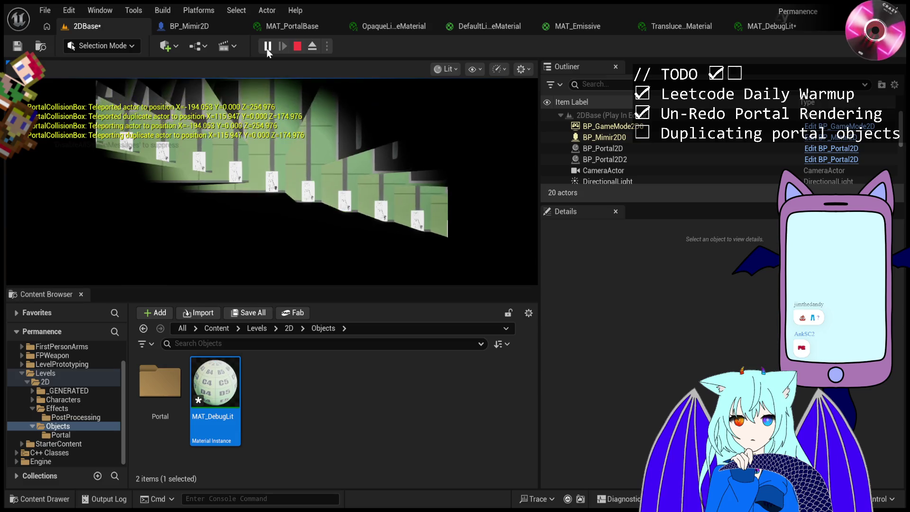
left_click(268, 47)
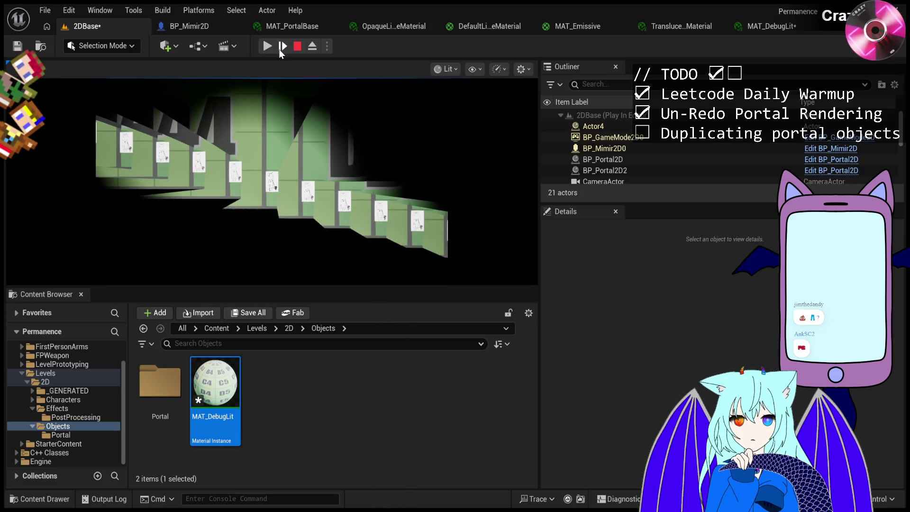
Select Actor4 and step frames until it teleports to X 137.459837.
left_click(593, 127)
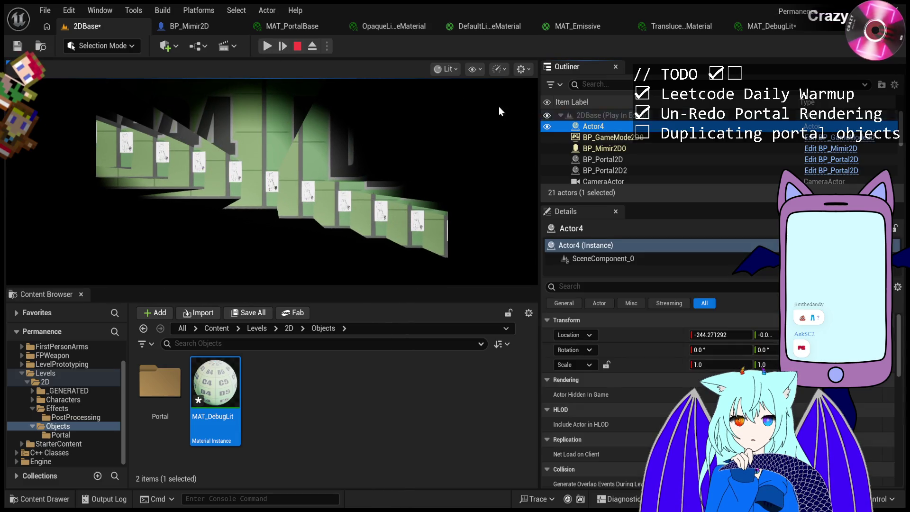
left_click(281, 46)
left_click(281, 46)
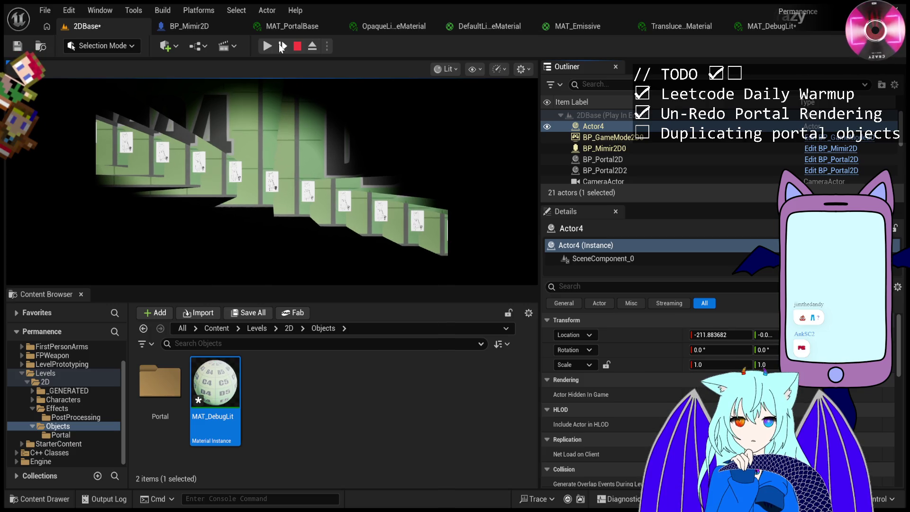
left_click(281, 46)
left_click(281, 46)
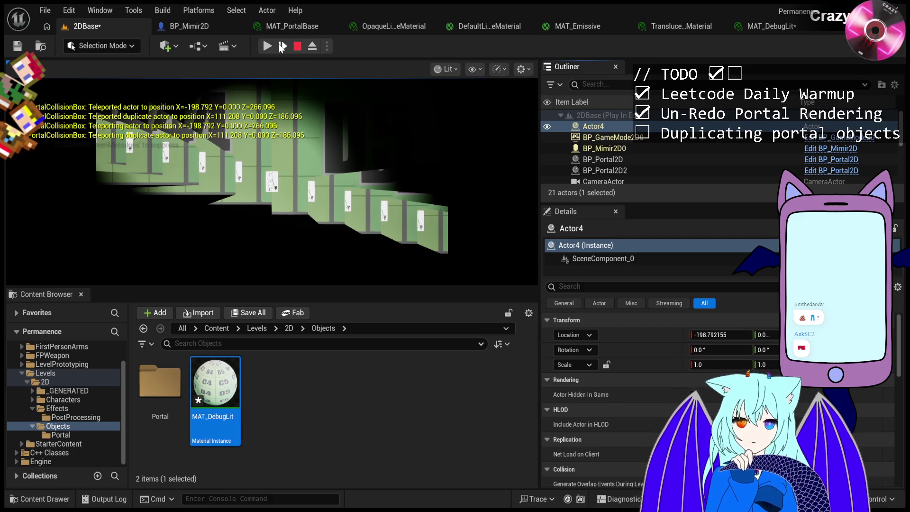
left_click(280, 46)
left_click(280, 46)
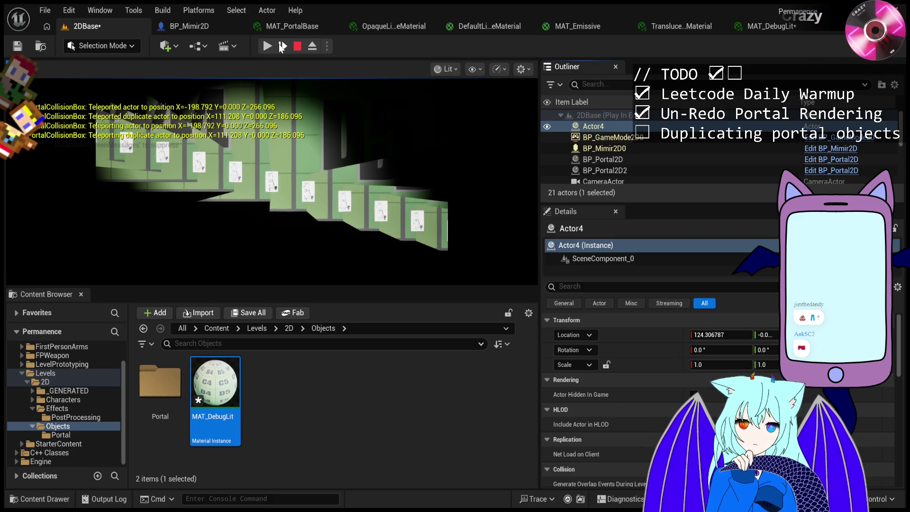
left_click(280, 46)
left_click(280, 46)
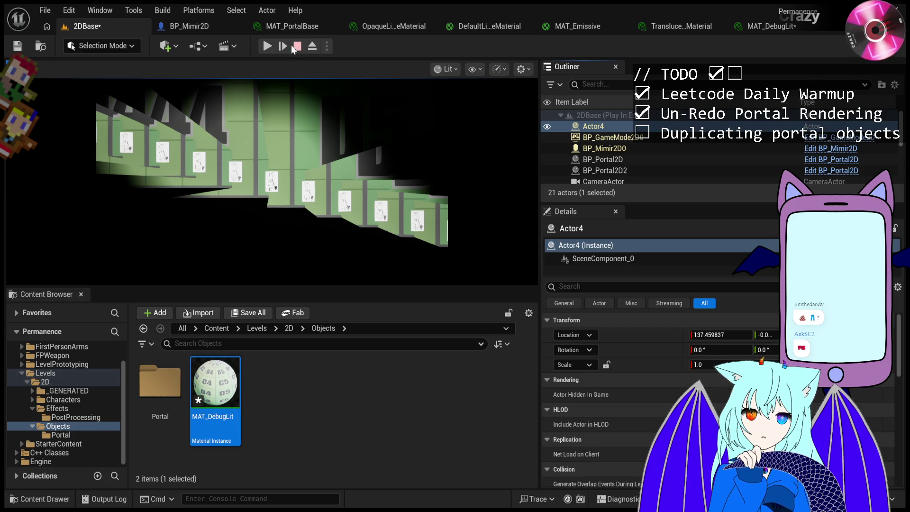
Restart the 2DBase play session, free the mouse with Shift+F1, and pause the game.
left_click(297, 46)
left_click(271, 47)
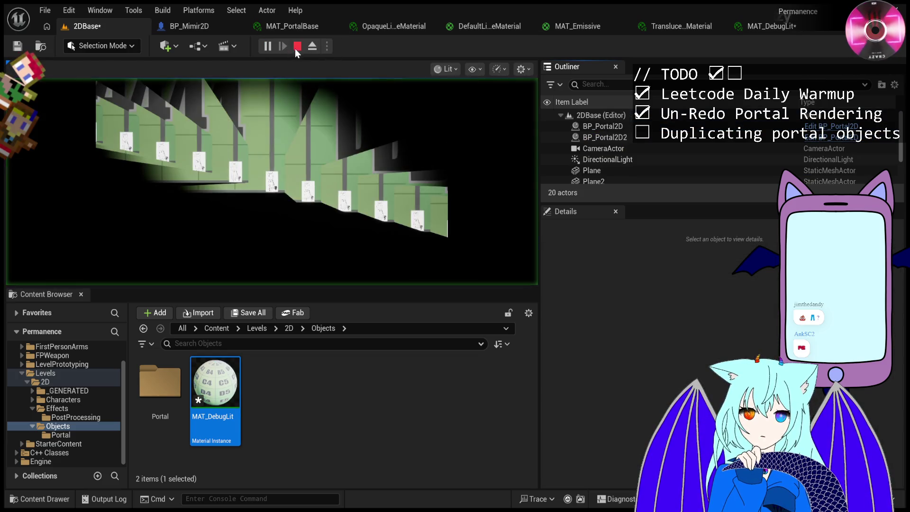
key("shift+F1")
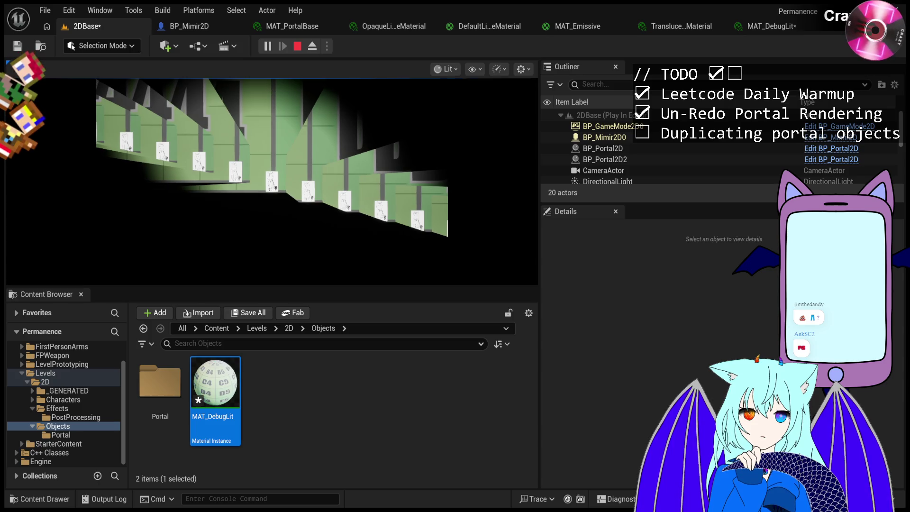
left_click(268, 48)
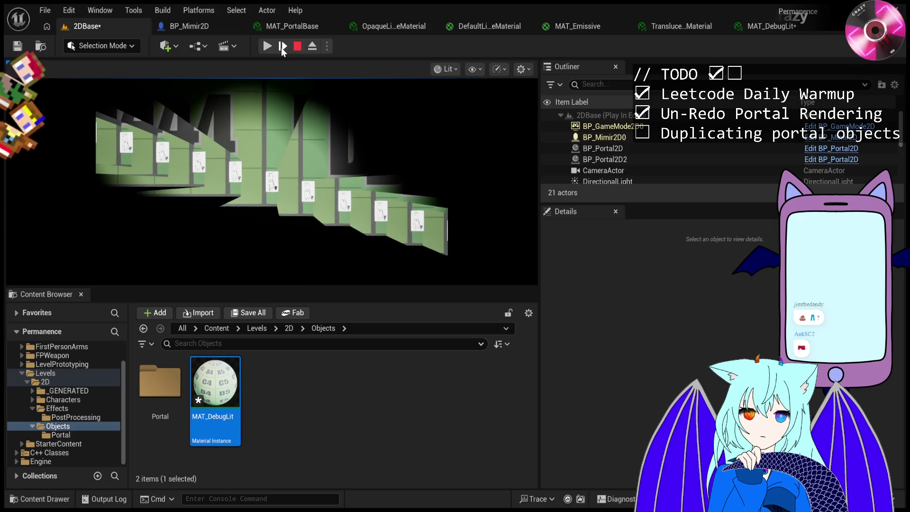
Advance three frames, resume briefly, then free the mouse and pause again.
left_click(282, 48)
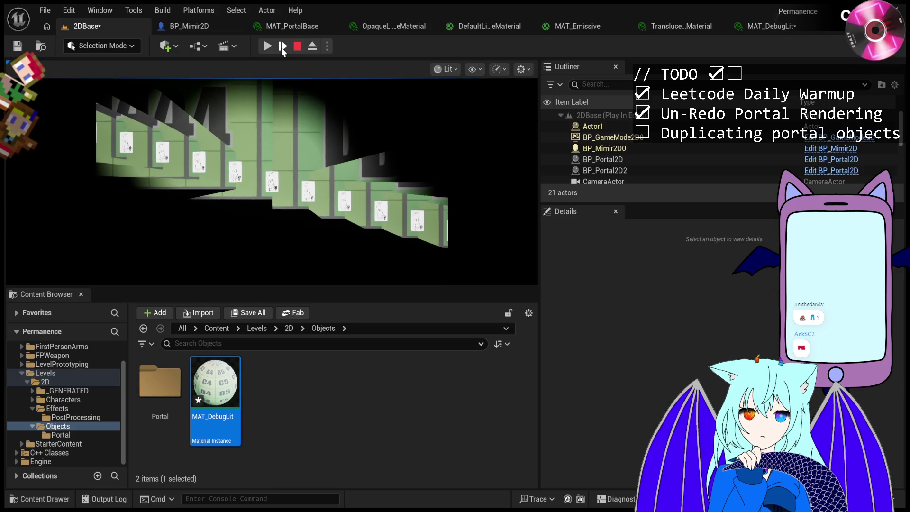
left_click(281, 47)
left_click(282, 47)
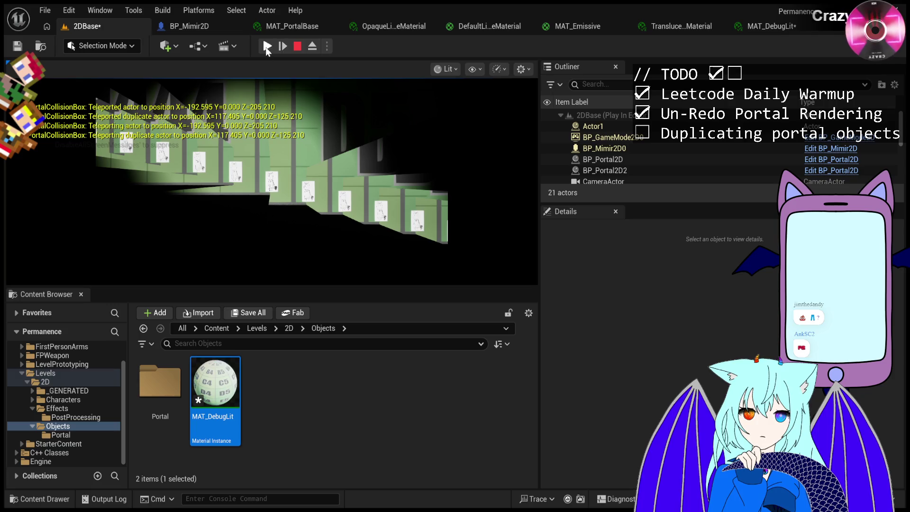
left_click(267, 46)
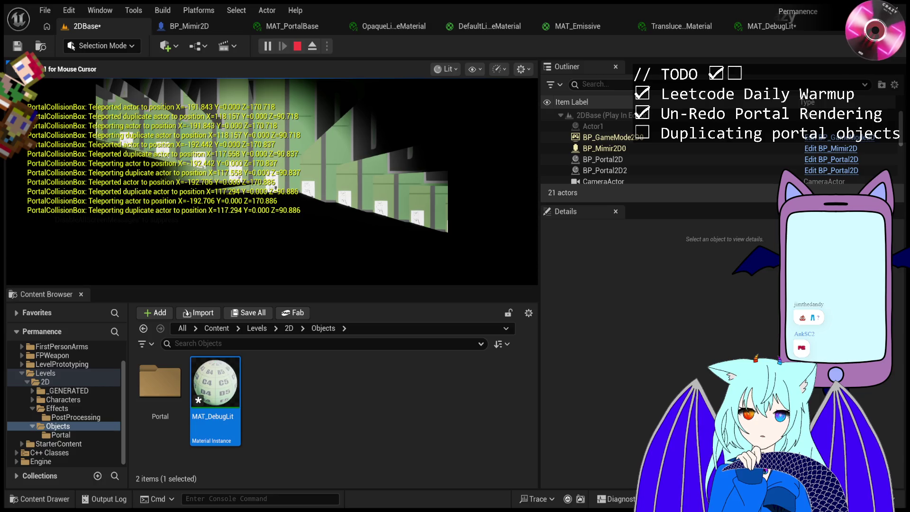
key("shift+F1")
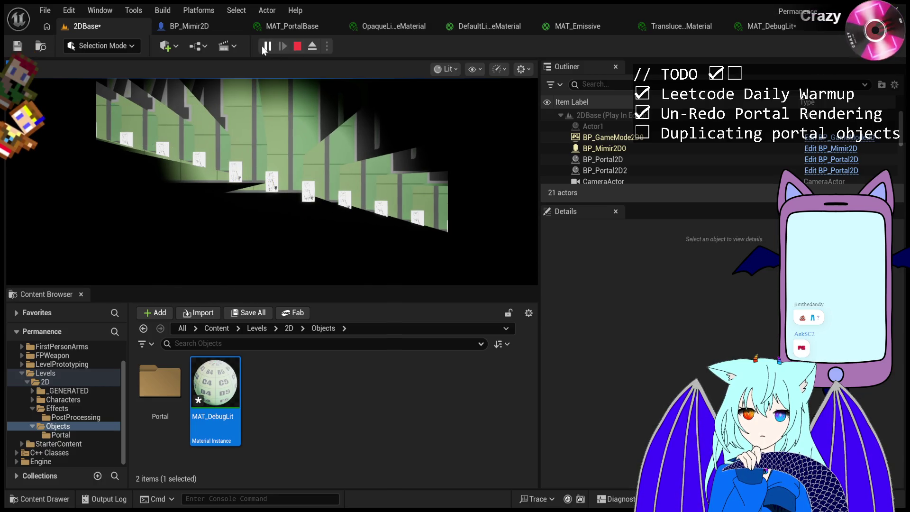
left_click(269, 47)
left_click(282, 49)
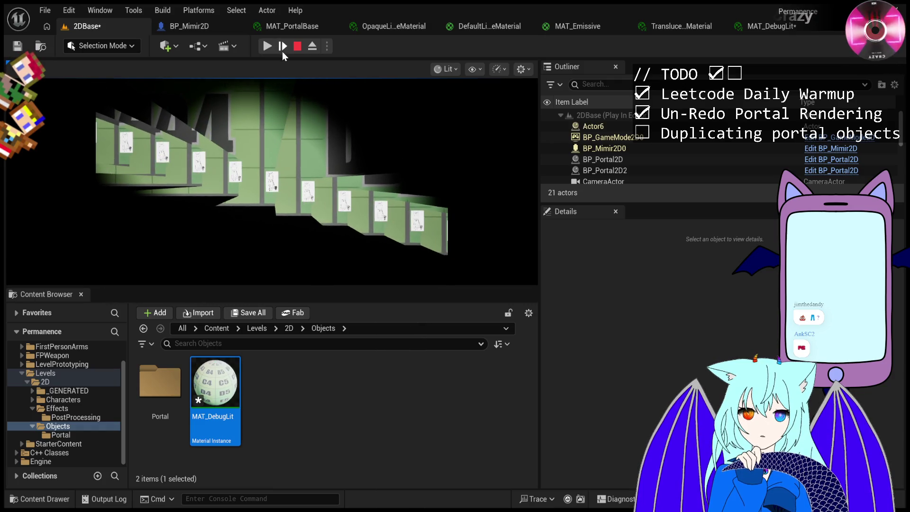
Step frame by frame through the portal teleport until Actor6 disappears, then resume and stop.
left_click(283, 50)
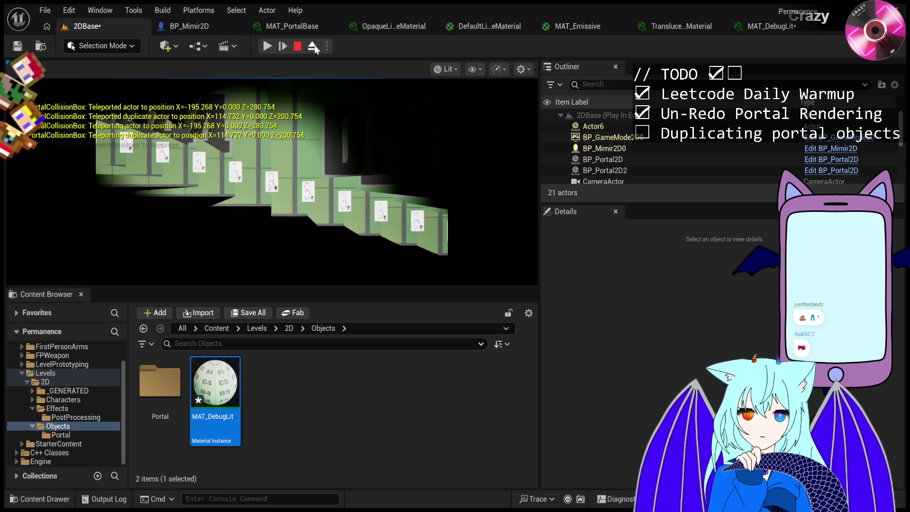
left_click(286, 44)
left_click(285, 45)
left_click(286, 45)
left_click(285, 44)
left_click(285, 44)
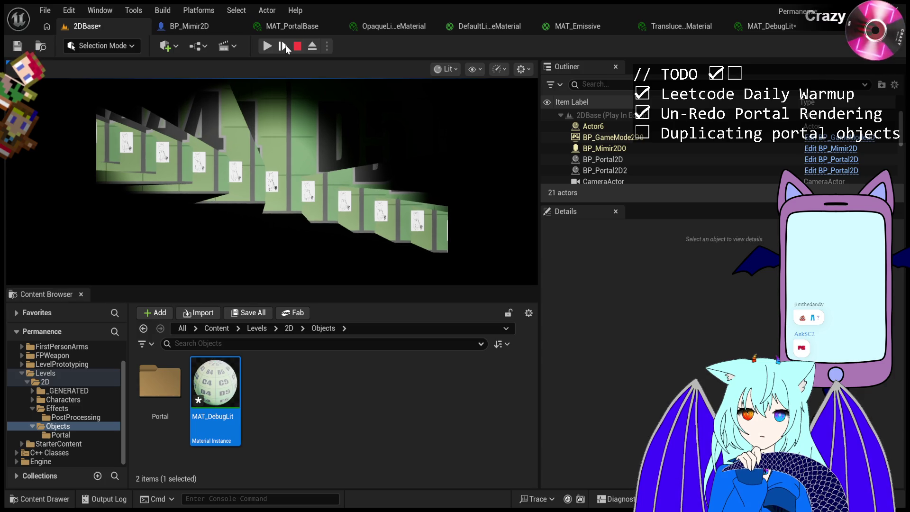
left_click(285, 44)
left_click(286, 45)
left_click(285, 44)
left_click(286, 45)
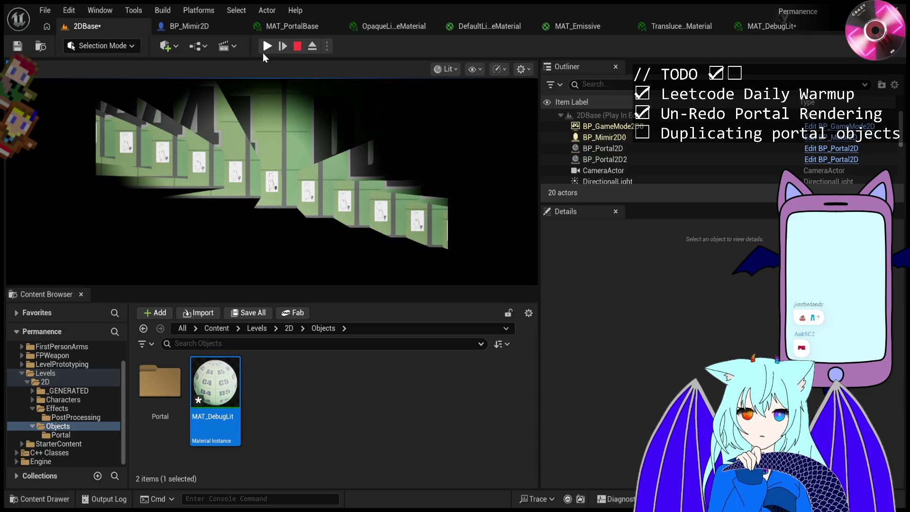
left_click(265, 49)
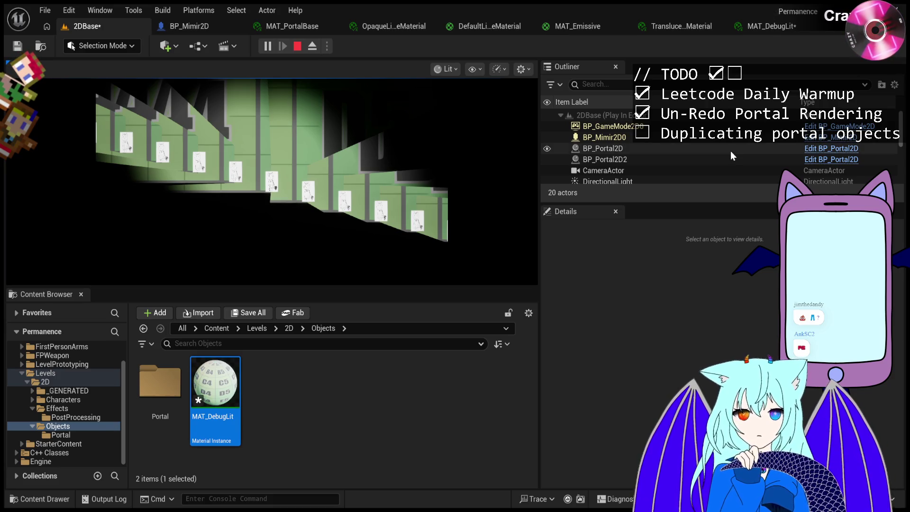
left_click(297, 48)
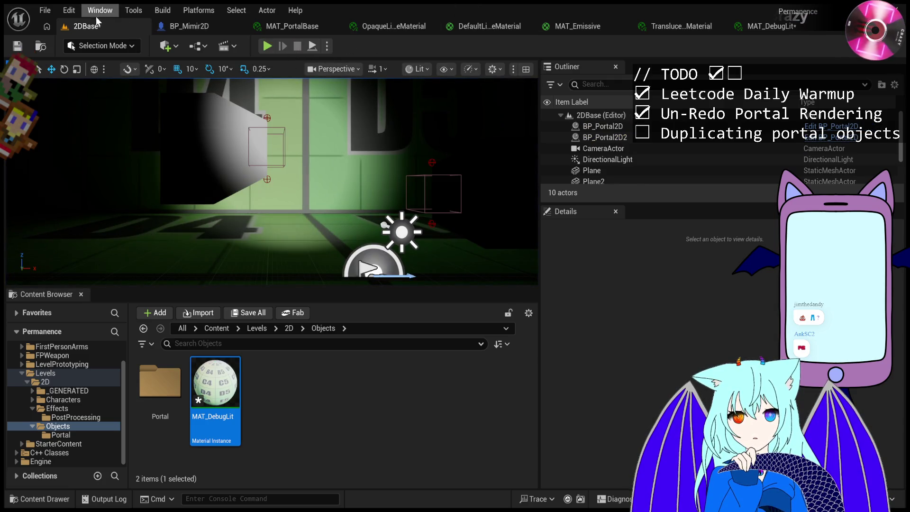
Save the 2DBase level with Ctrl+S and launch a fresh play session.
key("ctrl+s")
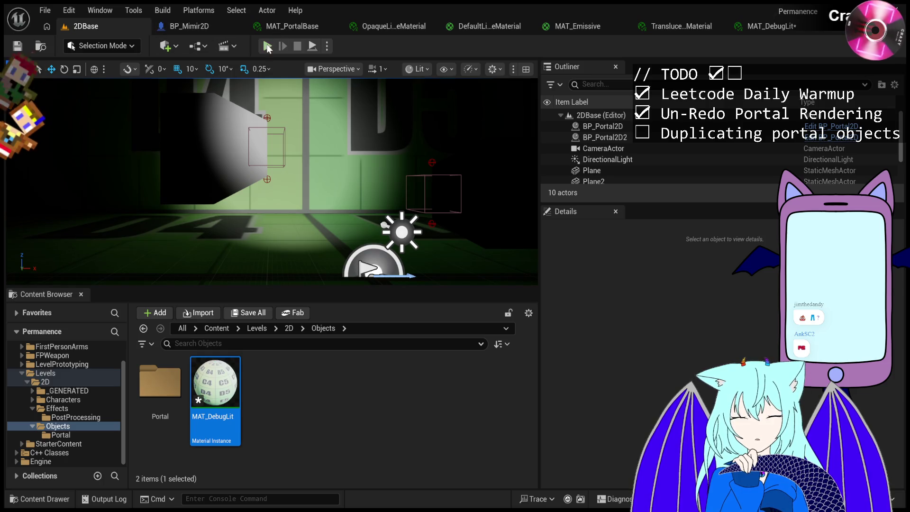
left_click(268, 46)
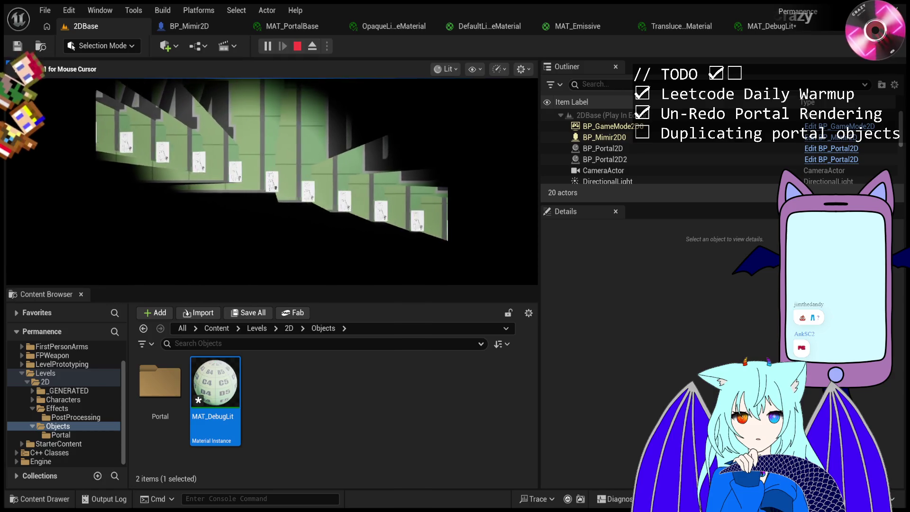
Pause and resume twice while objects cross the portals, finally pausing once Actor42 spawns.
left_click(268, 47)
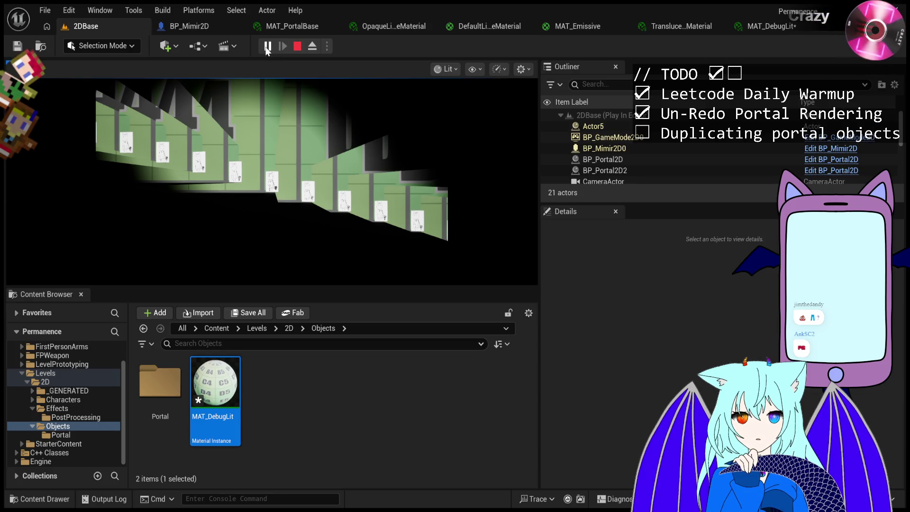
left_click(268, 46)
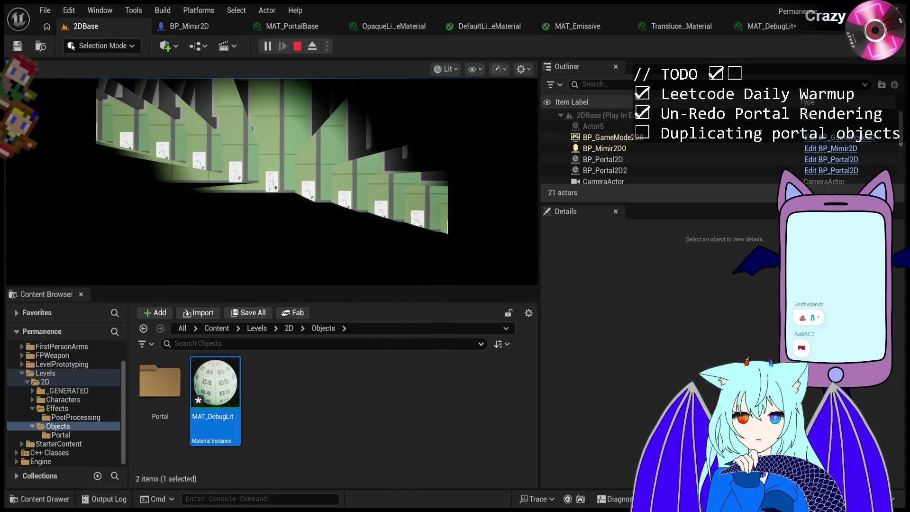
left_click(268, 47)
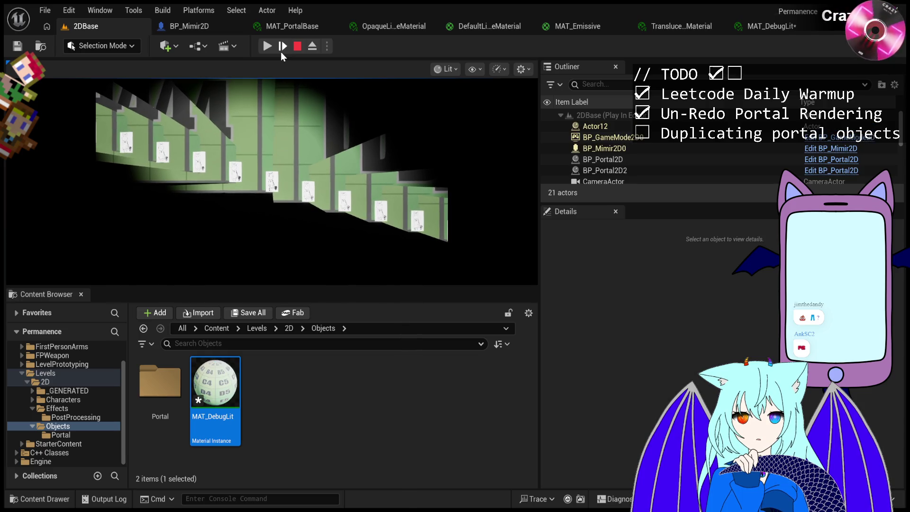
left_click(270, 46)
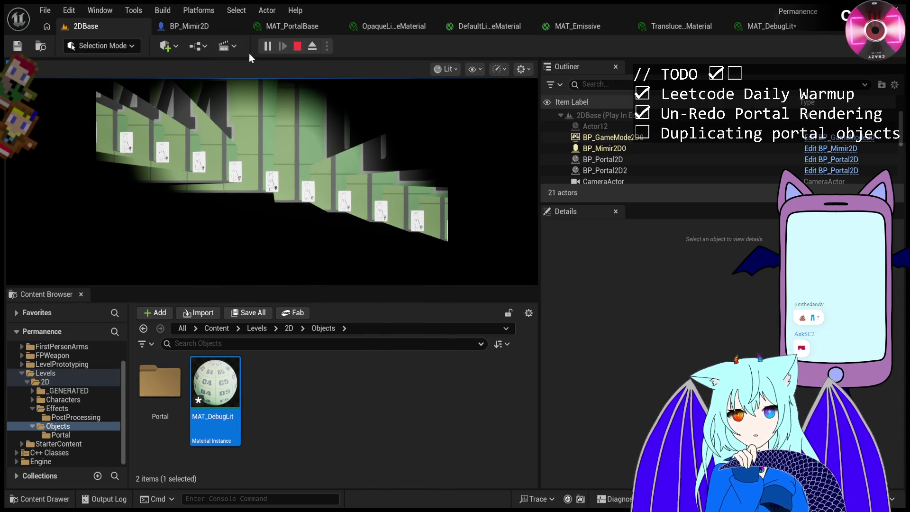
left_click(268, 49)
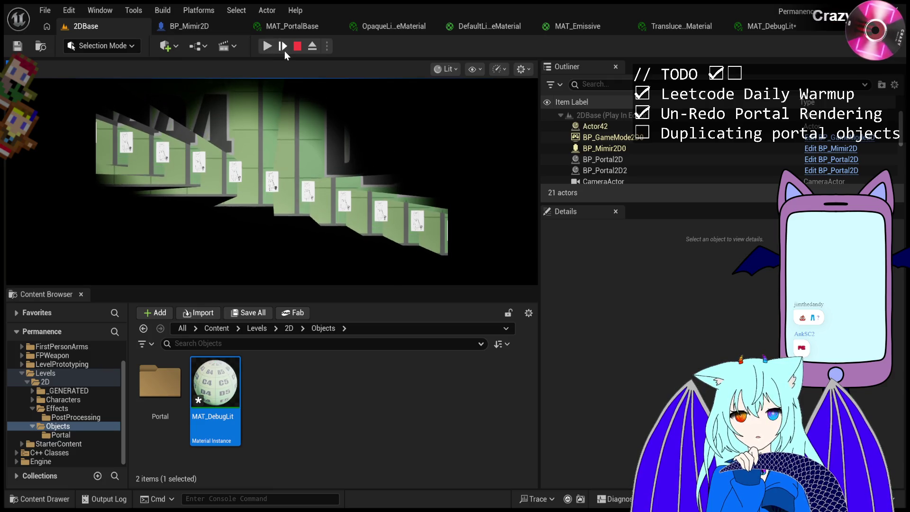
Inspect Actor42, resume and re-pause, then step four frames tracking Actor42's position.
left_click(615, 126)
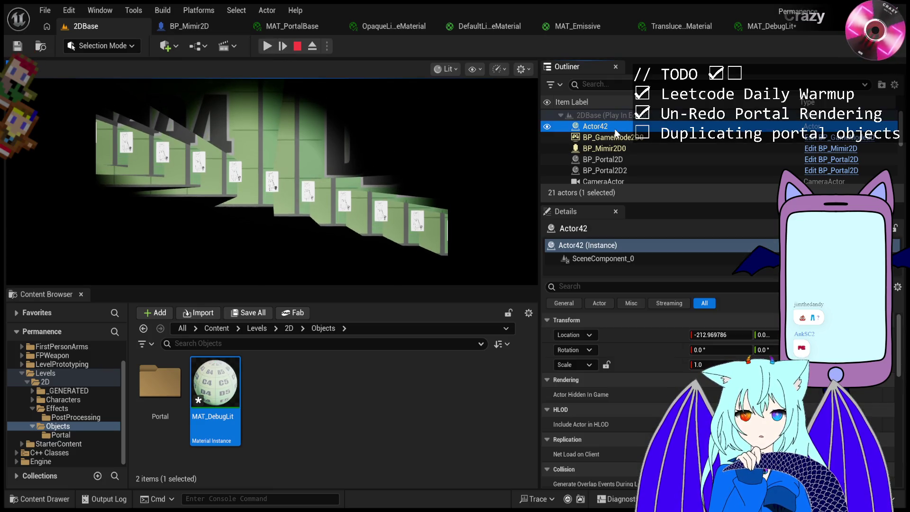
left_click(274, 49)
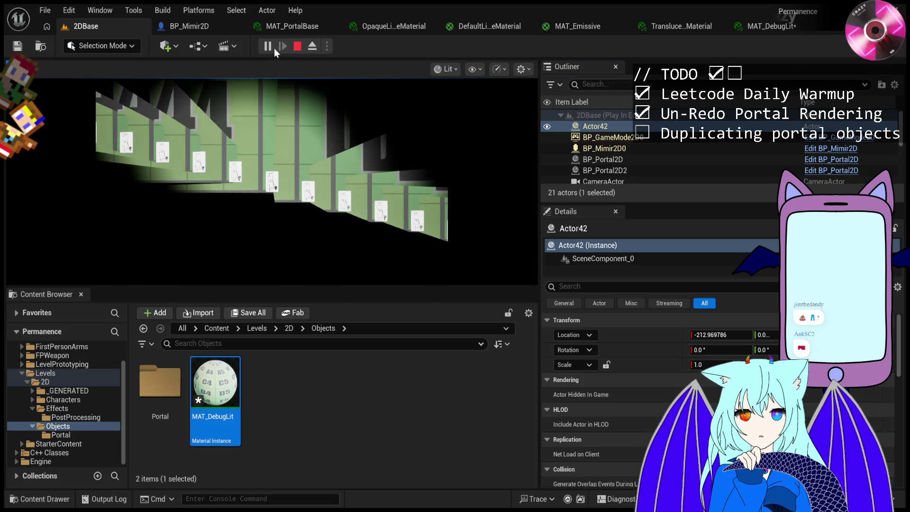
left_click(269, 49)
left_click(282, 48)
left_click(283, 48)
left_click(283, 47)
left_click(282, 47)
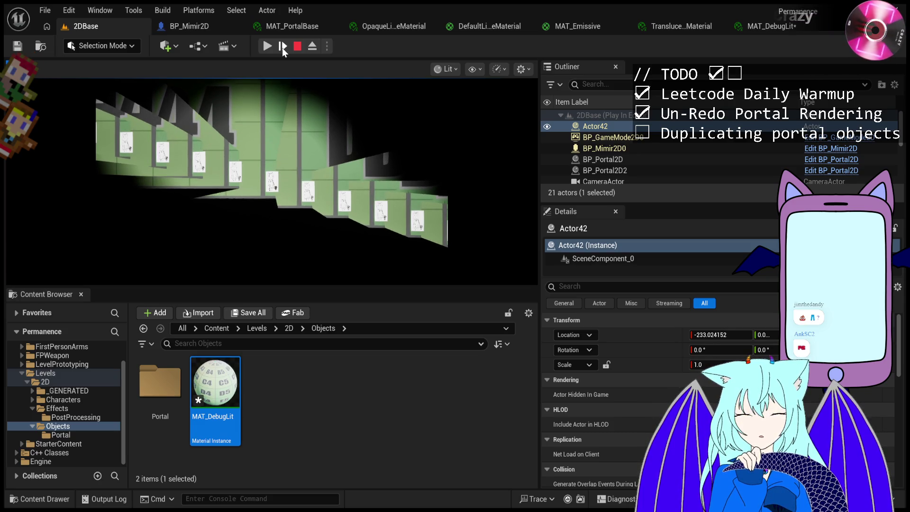
Step ten more frames, then select BP_Mimir2D0, now at X 71.561027.
left_click(283, 48)
left_click(282, 47)
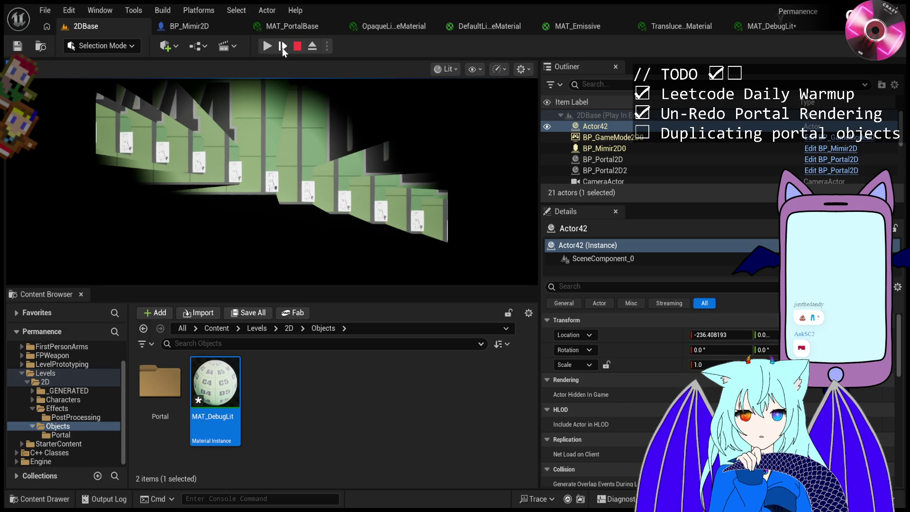
left_click(282, 47)
left_click(282, 48)
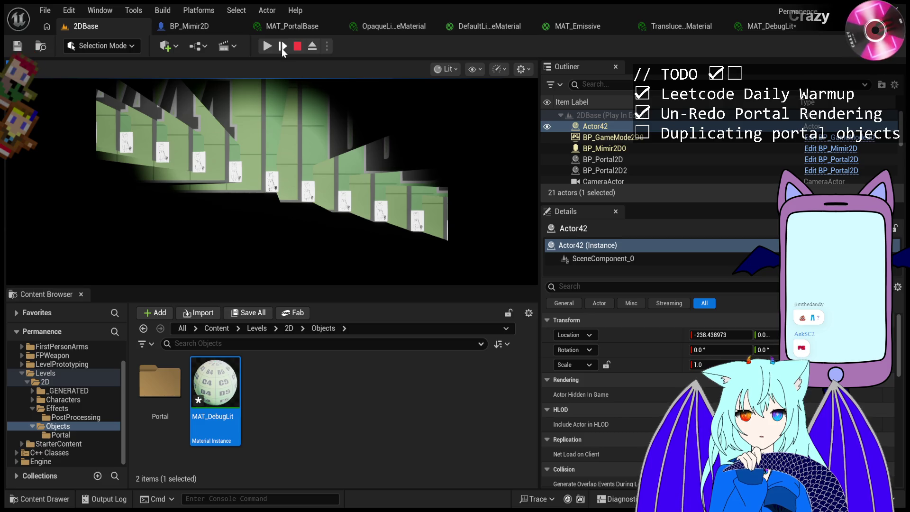
left_click(271, 47)
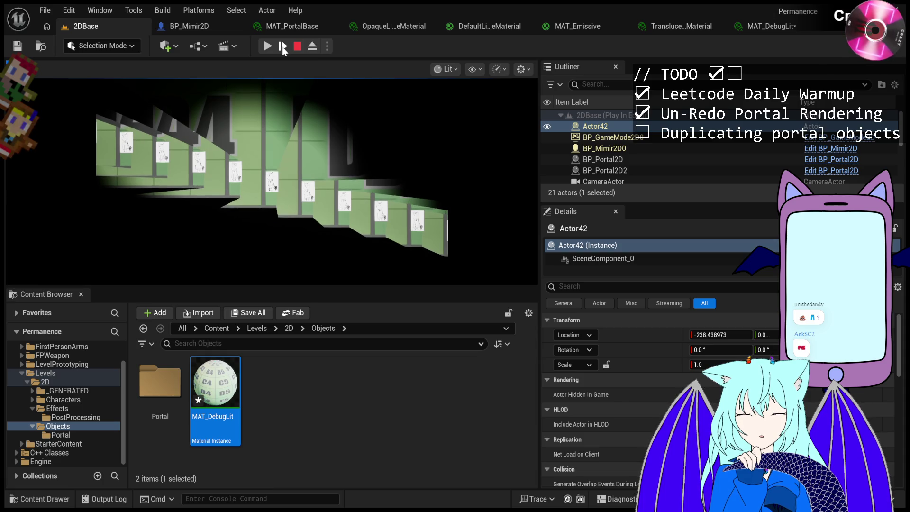
left_click(283, 47)
left_click(283, 46)
left_click(283, 46)
left_click(282, 46)
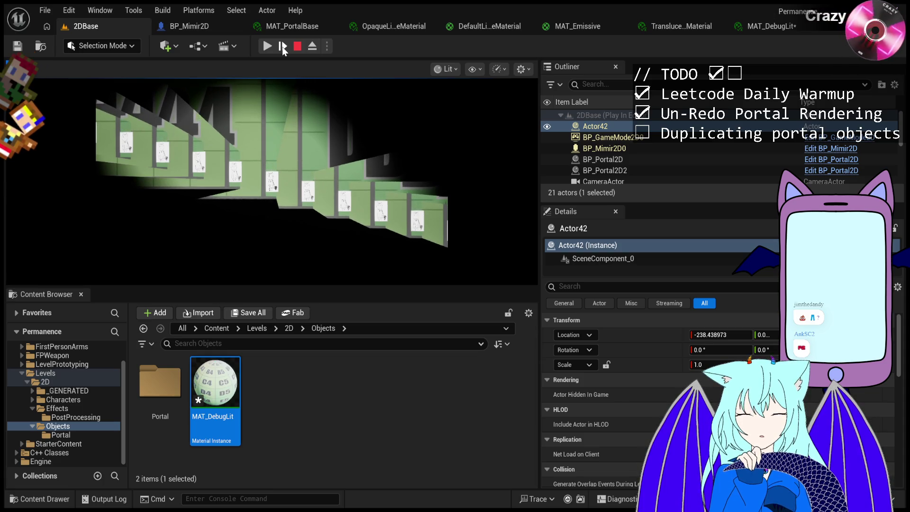
left_click(283, 46)
left_click(282, 46)
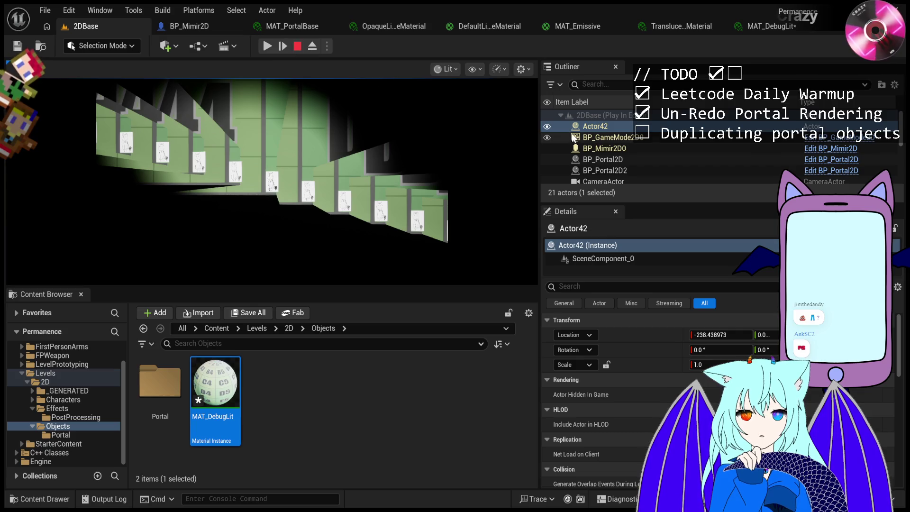
left_click(604, 151)
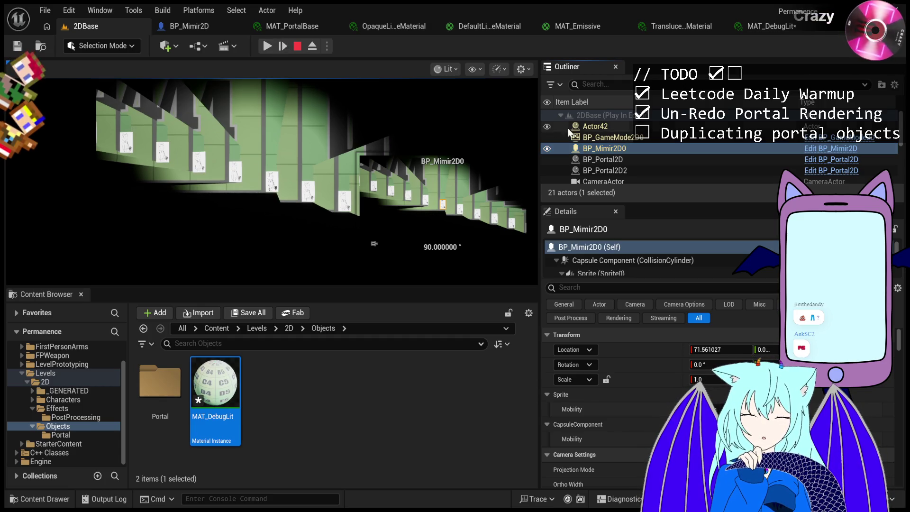
Compare Actor42 with BP_Mimir2D0 around one frame step, then resume and inspect BP_GameMode2D0.
left_click(613, 126)
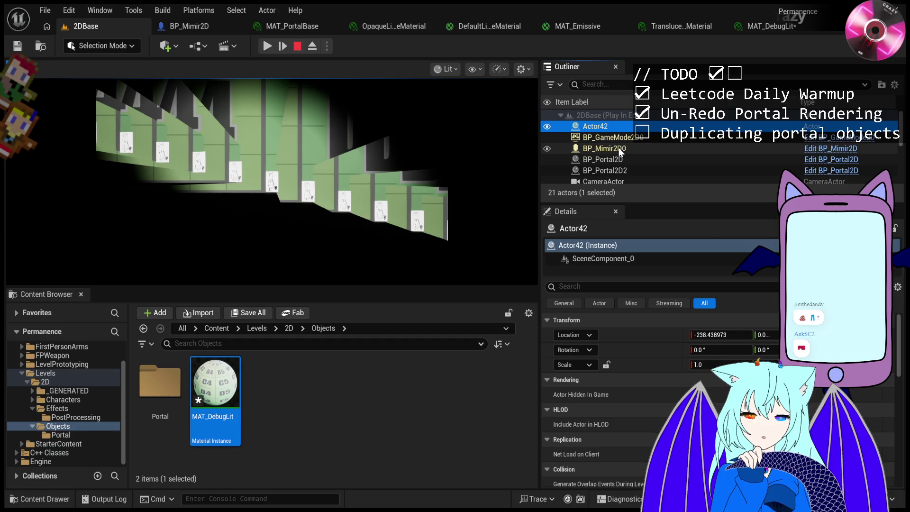
left_click(606, 148)
left_click(281, 45)
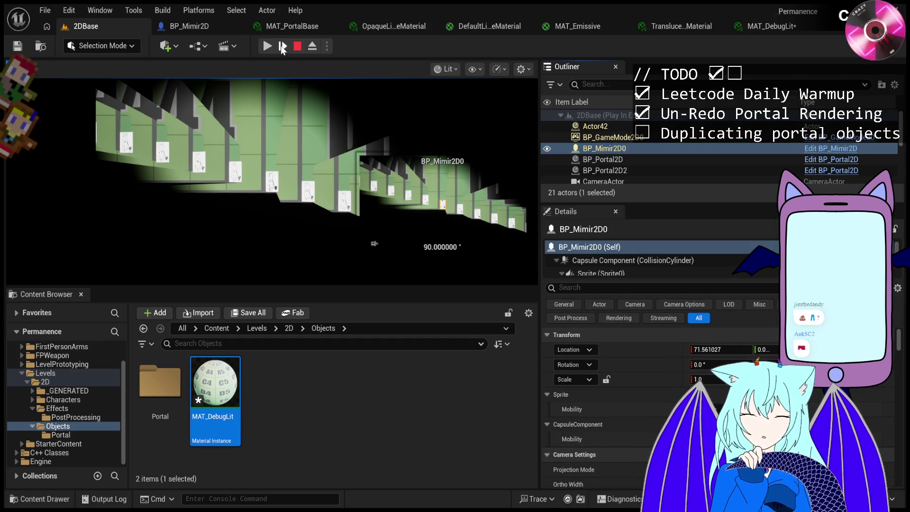
left_click(607, 128)
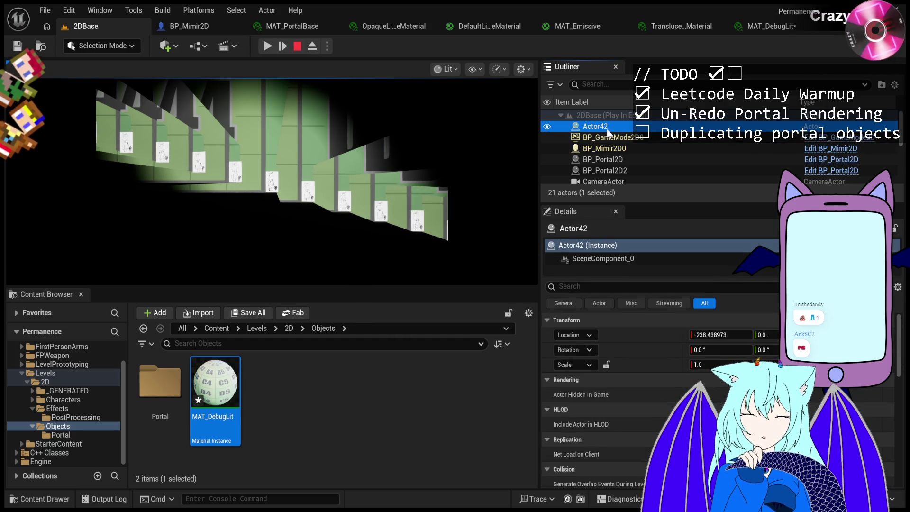
left_click(604, 148)
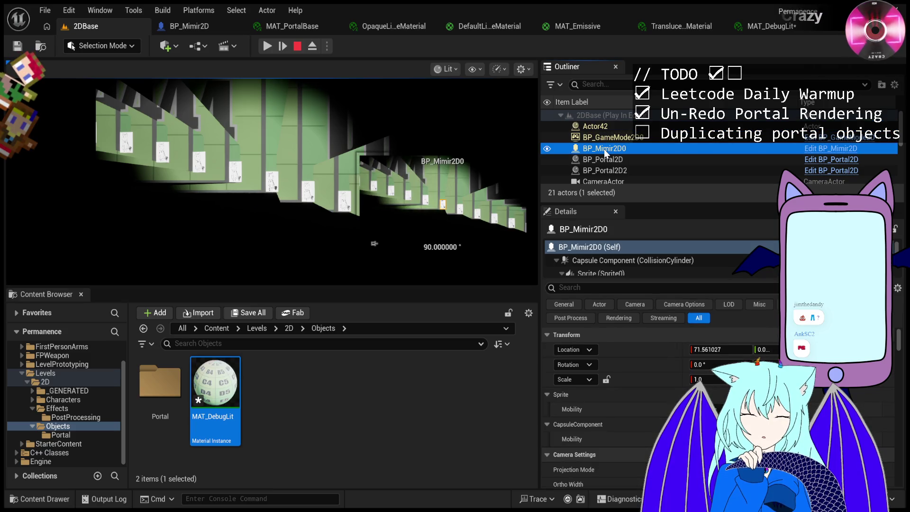
left_click(610, 126)
left_click(617, 149)
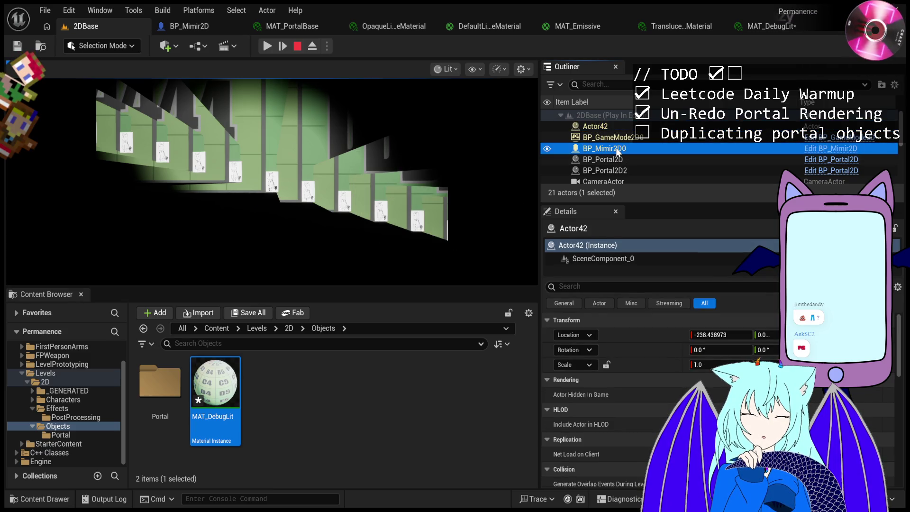
left_click(267, 46)
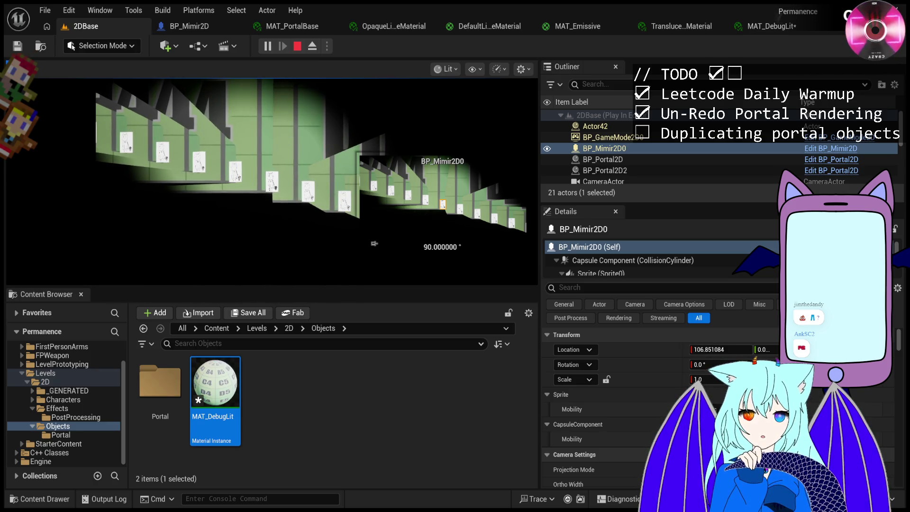
left_click(616, 137)
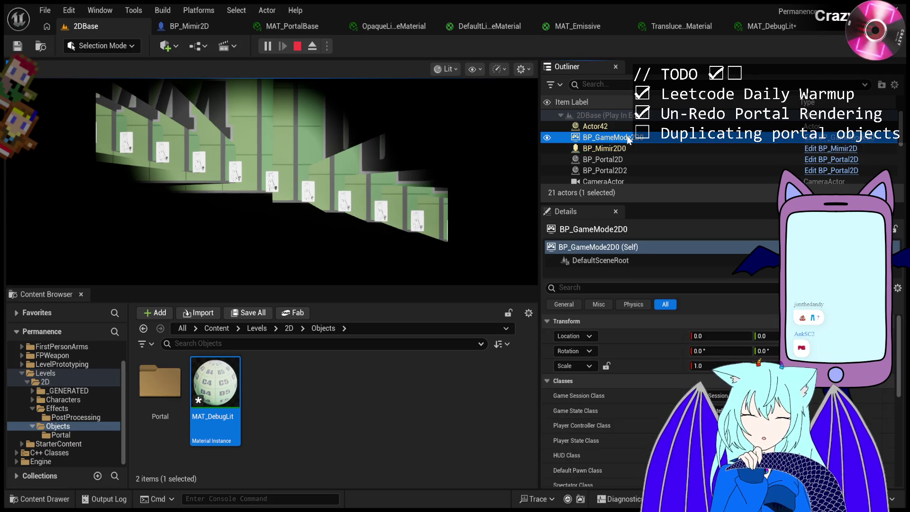
Inspect Actor42 and BP_Mimir2D0, then compare BP_Portal2D and BP_Portal2D2 transforms.
left_click(630, 149)
left_click(631, 126)
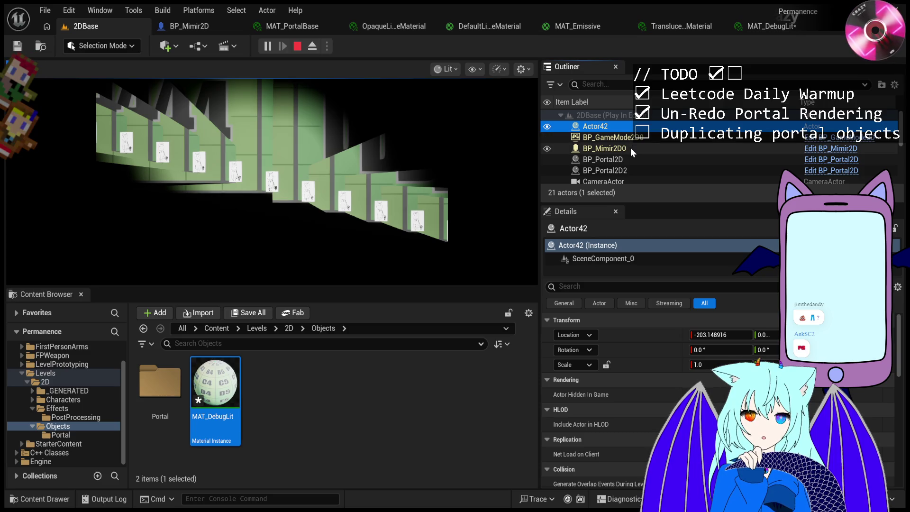
left_click(631, 148)
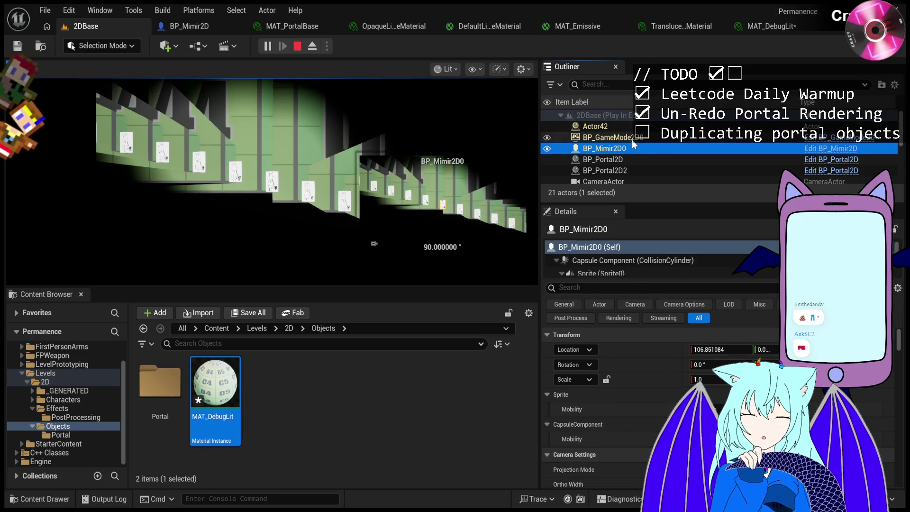
left_click(629, 161)
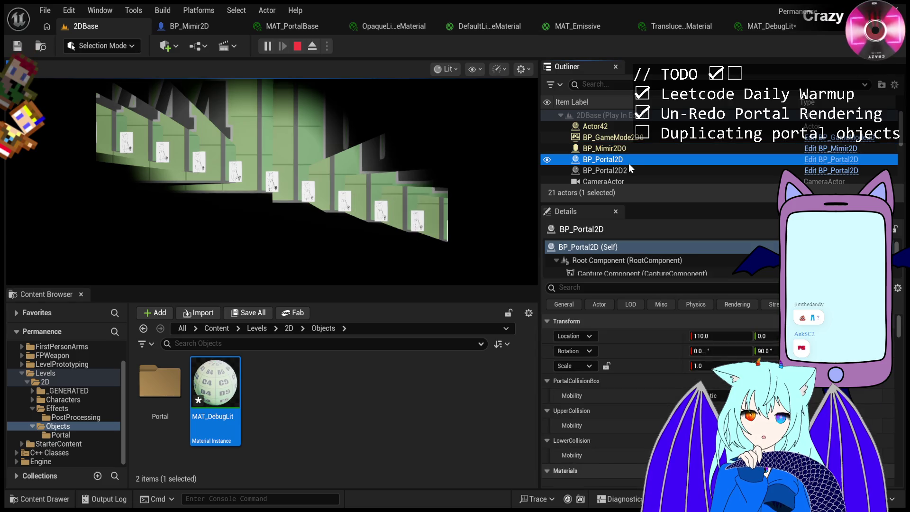
left_click(628, 167)
left_click(633, 160)
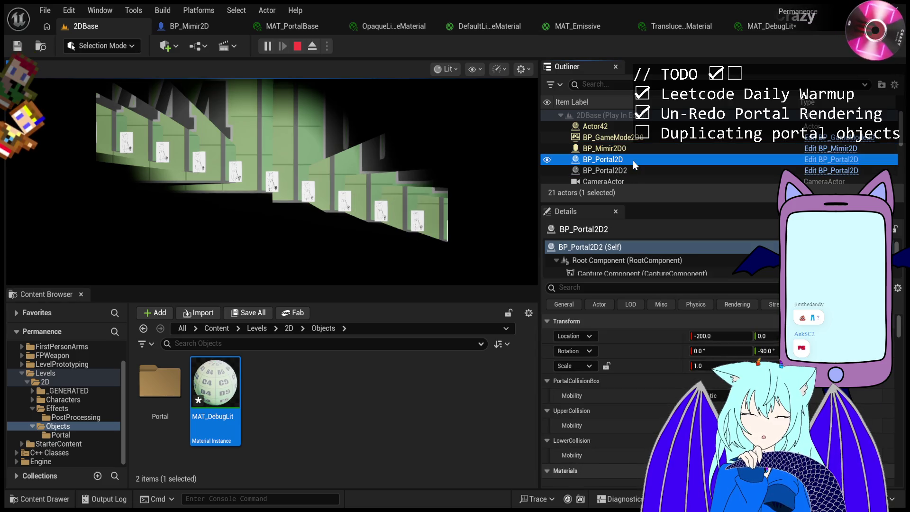
left_click(633, 168)
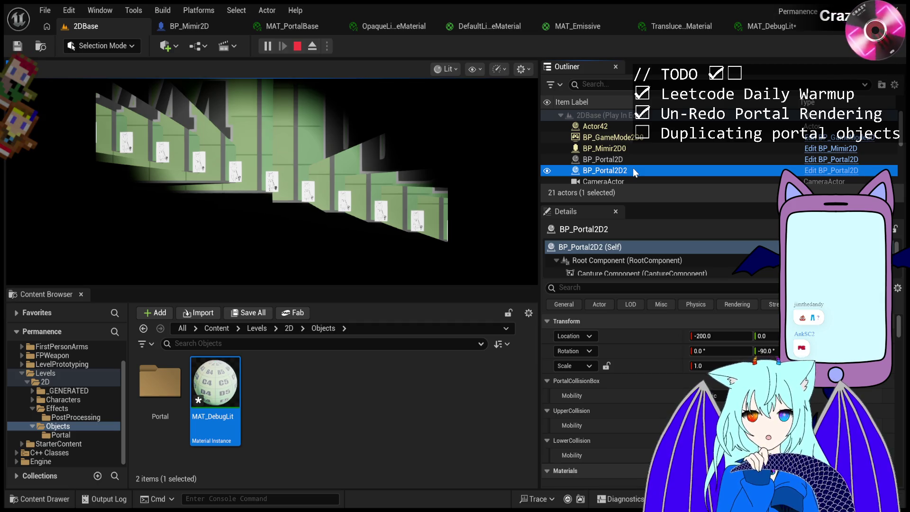
left_click(634, 163)
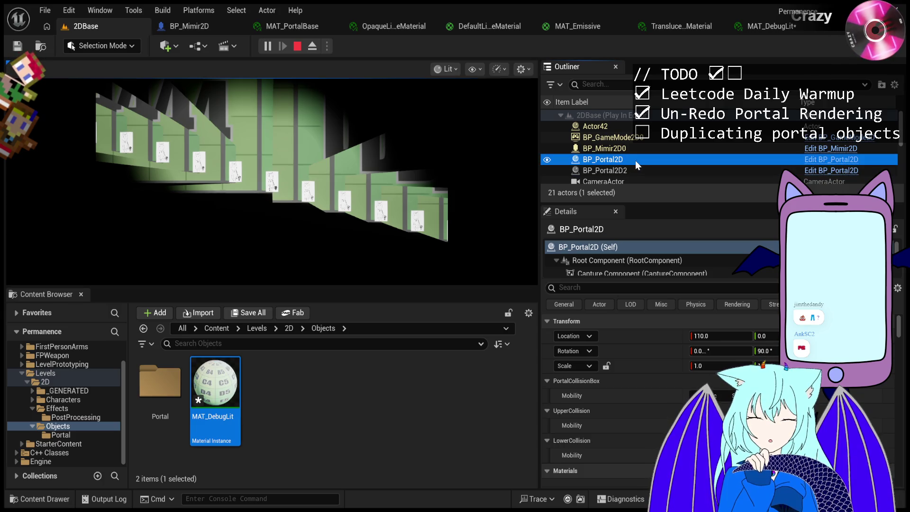
left_click(636, 172)
Check BP_Mimir2D0 at X 106.851084 against Actor42 and BP_Portal2D (X 110.0), then stop playing.
left_click(634, 126)
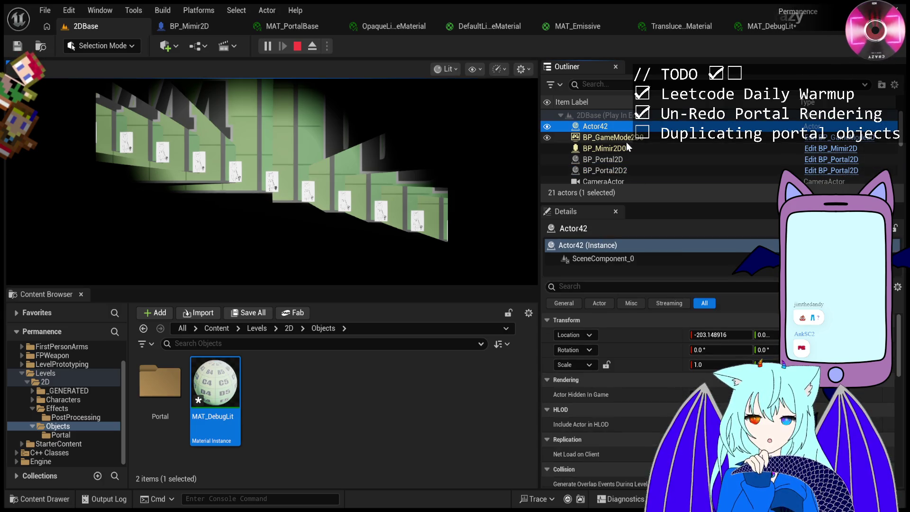
left_click(628, 148)
left_click(629, 127)
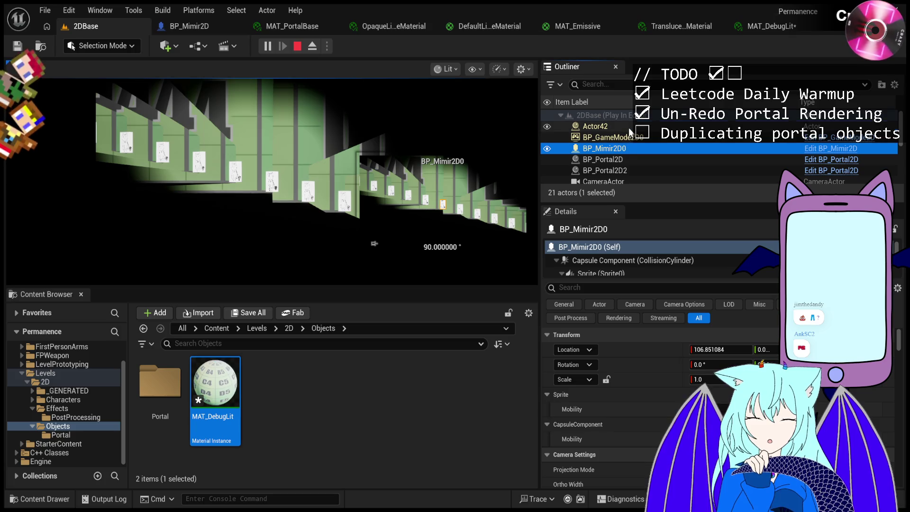
left_click(629, 160)
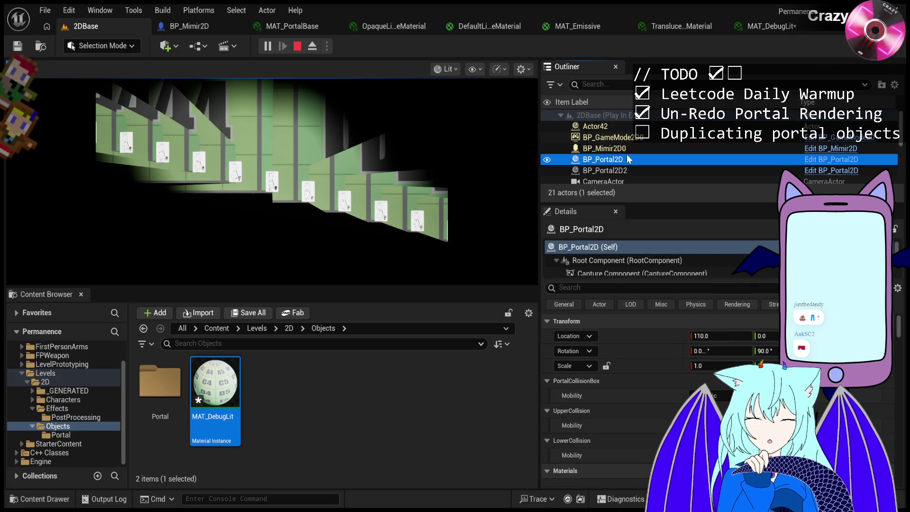
left_click(628, 151)
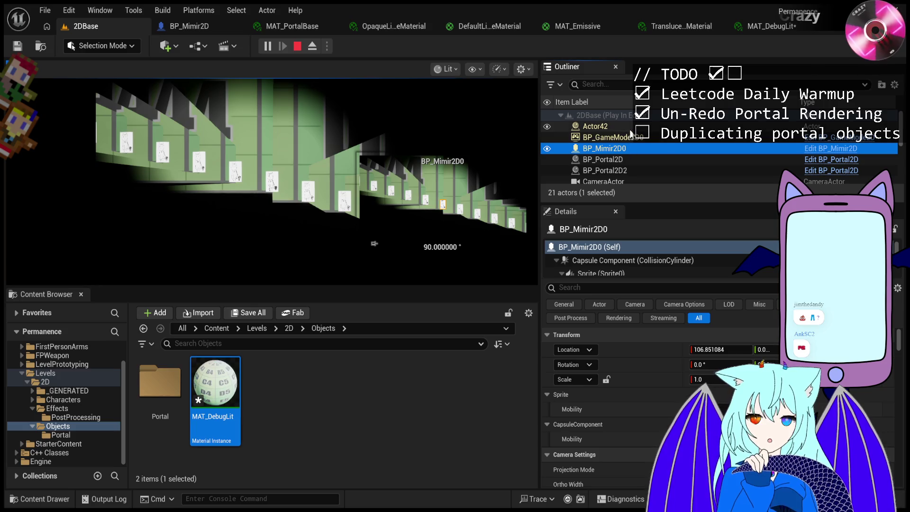
left_click(628, 127)
left_click(628, 148)
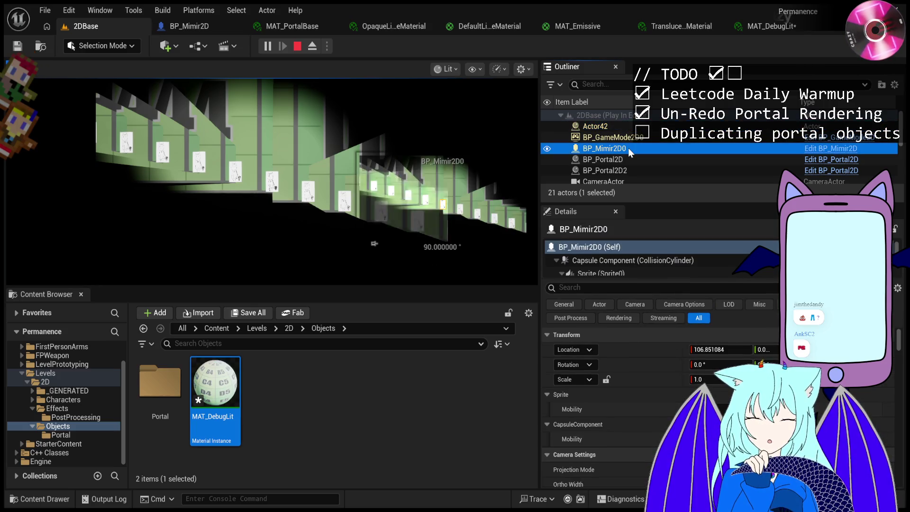
left_click(631, 128)
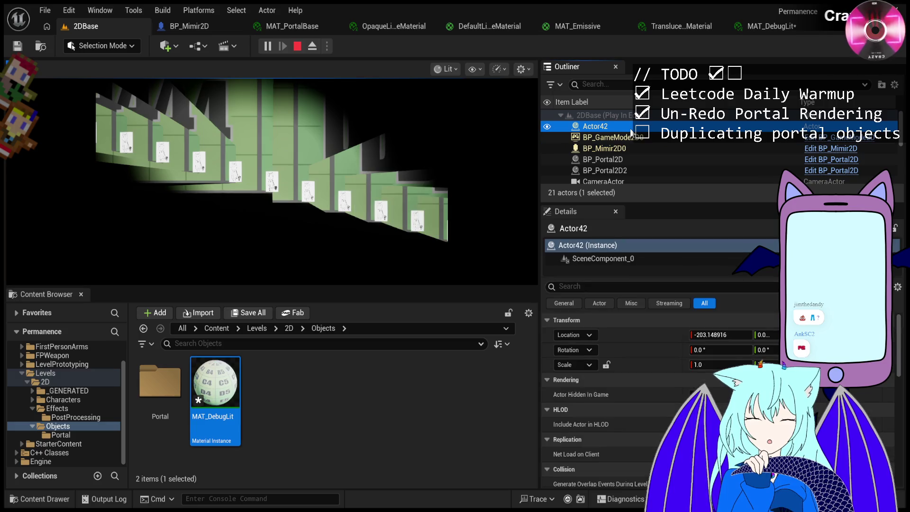
left_click(630, 160)
left_click(629, 150)
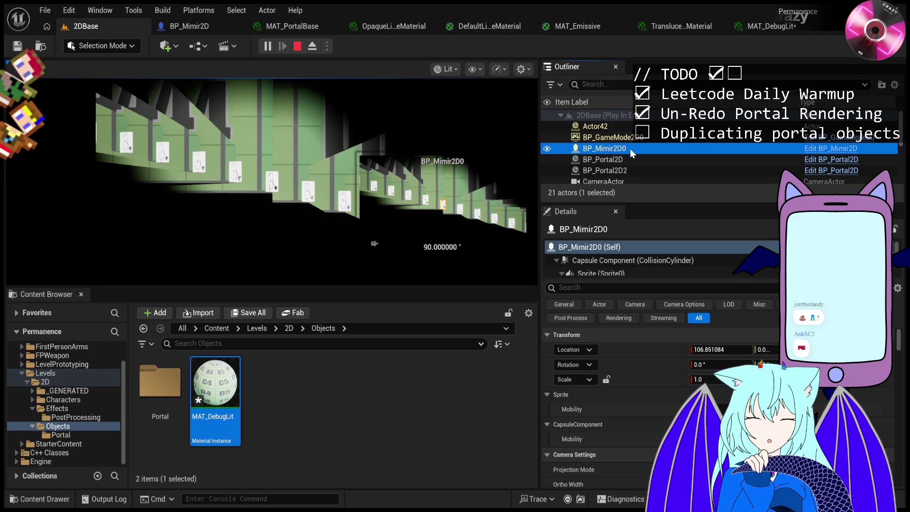
left_click(298, 46)
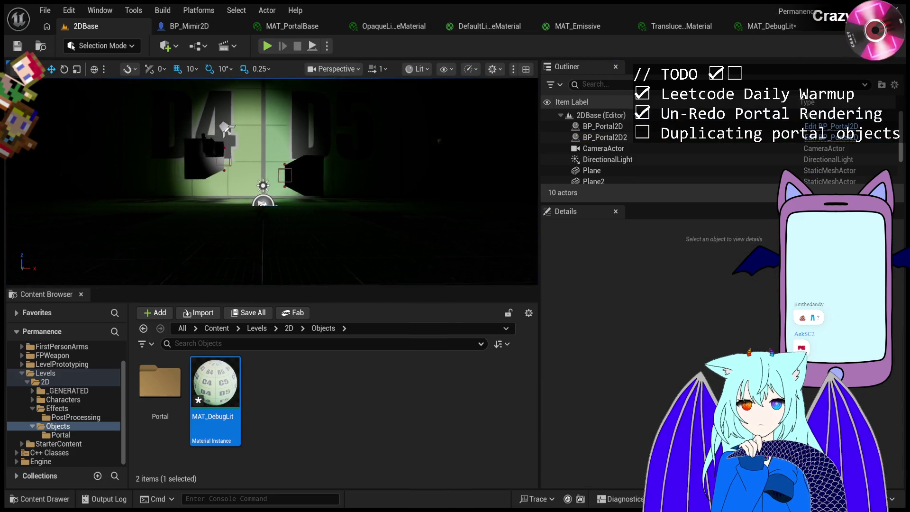
Move BP_Portal2D and BP_Portal2D2 together further right along X, then play-test the level.
left_click(222, 165)
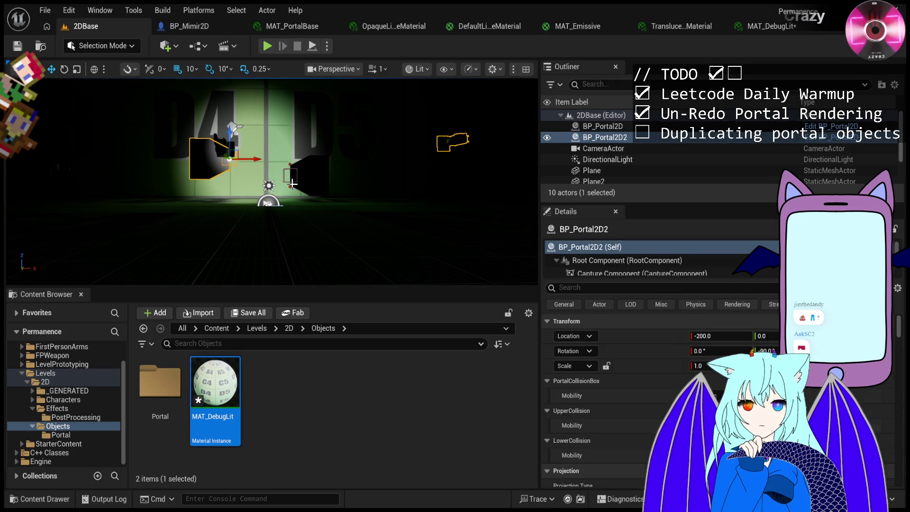
left_click(301, 172, "ctrl")
left_click_drag(310, 175, 382, 176)
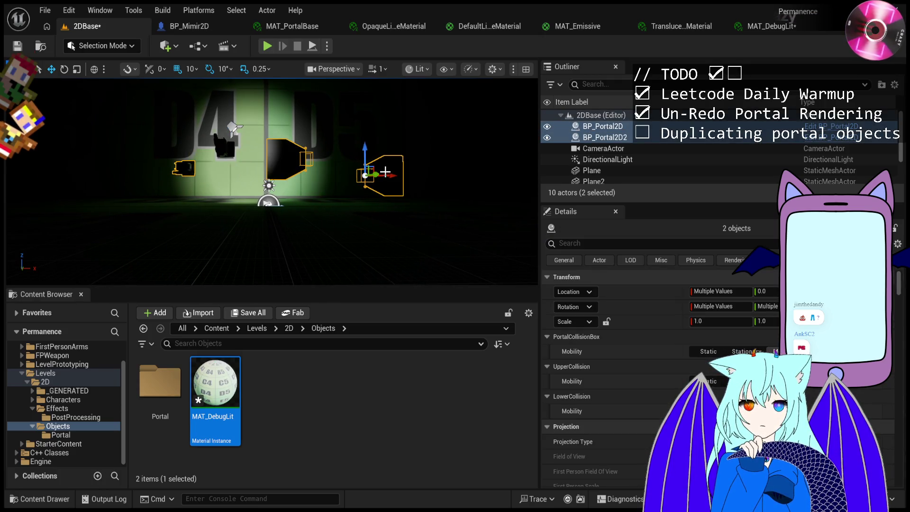
left_click(268, 47)
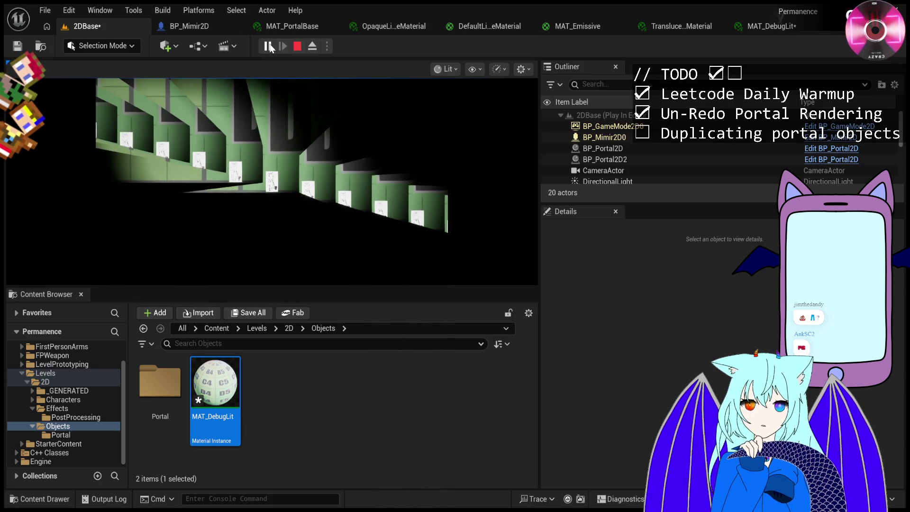
Pause, advance two frames, and compare Location X of BP_Mimir2D0 and duplicate Actor5.
left_click(268, 46)
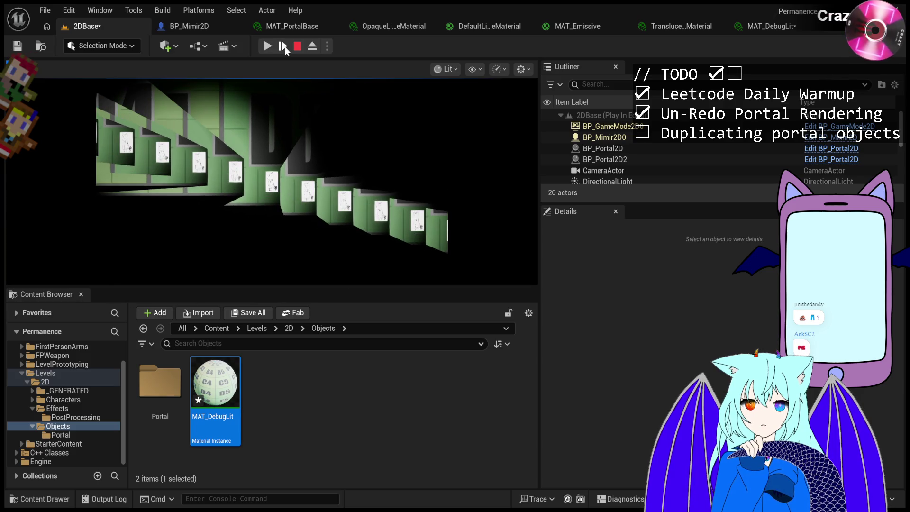
left_click(283, 46)
left_click(284, 47)
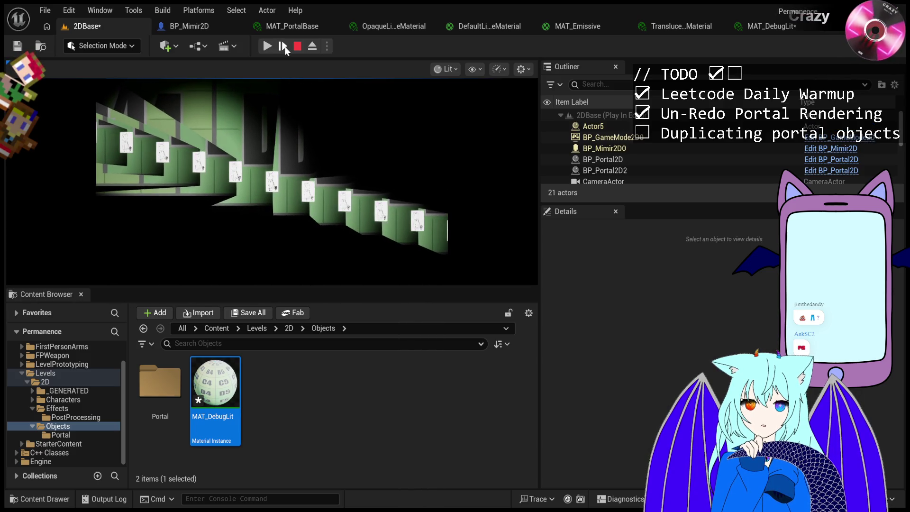
left_click(641, 150)
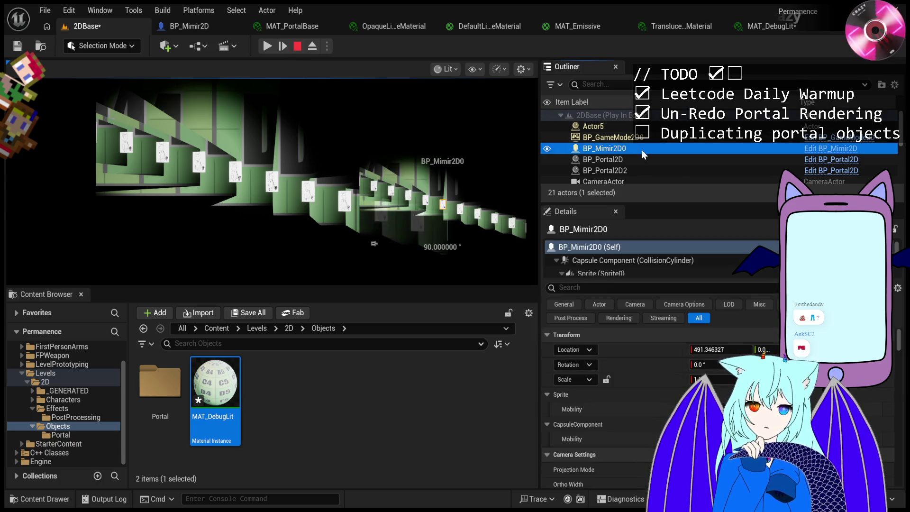
left_click(634, 127)
left_click(629, 150)
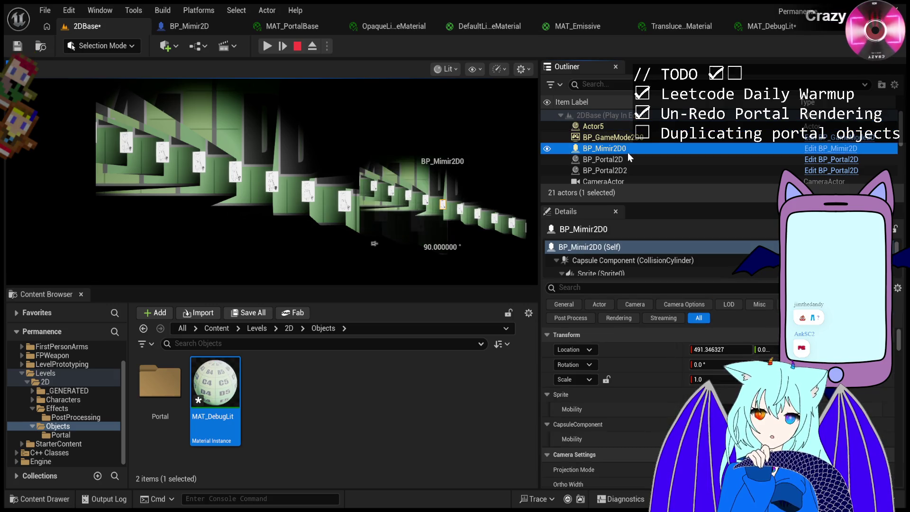
left_click(630, 127)
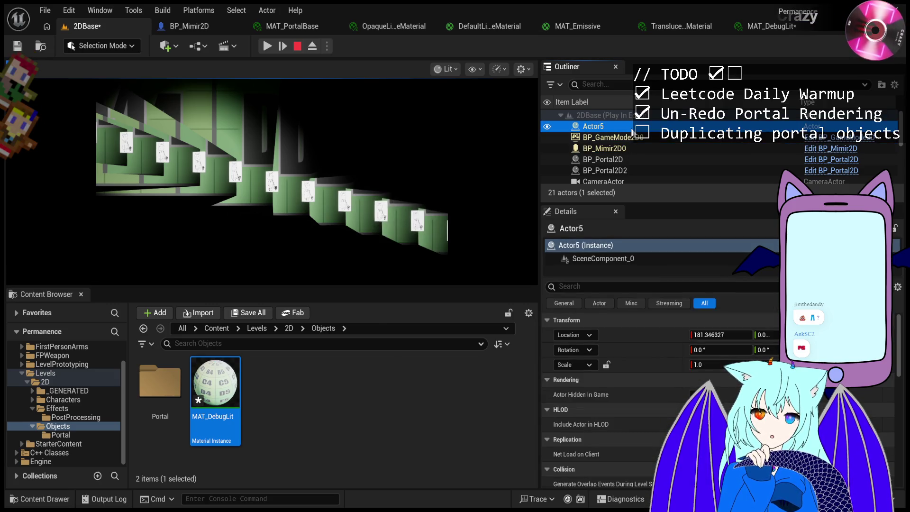
left_click(628, 151)
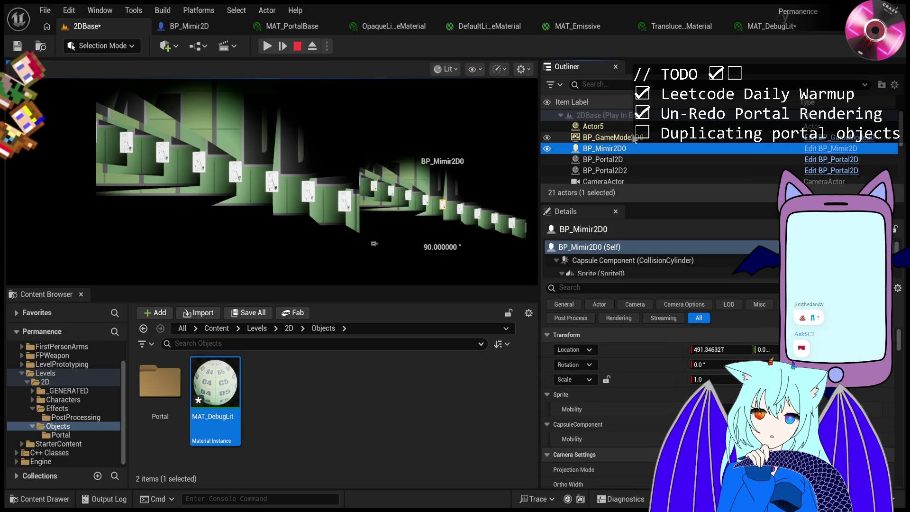
left_click(635, 129)
left_click(633, 148)
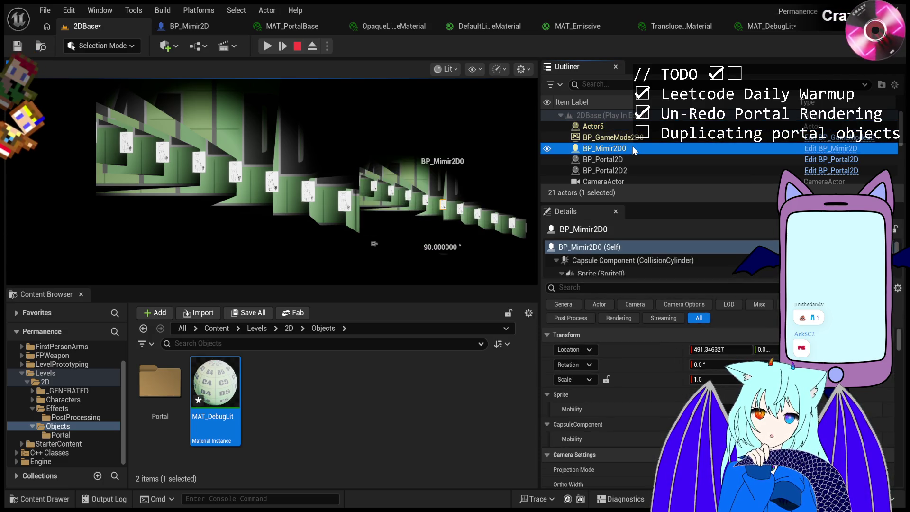
Keep advancing single frames comparing Actor5 and BP_Mimir2D0 until the duplicate disappears.
left_click(281, 47)
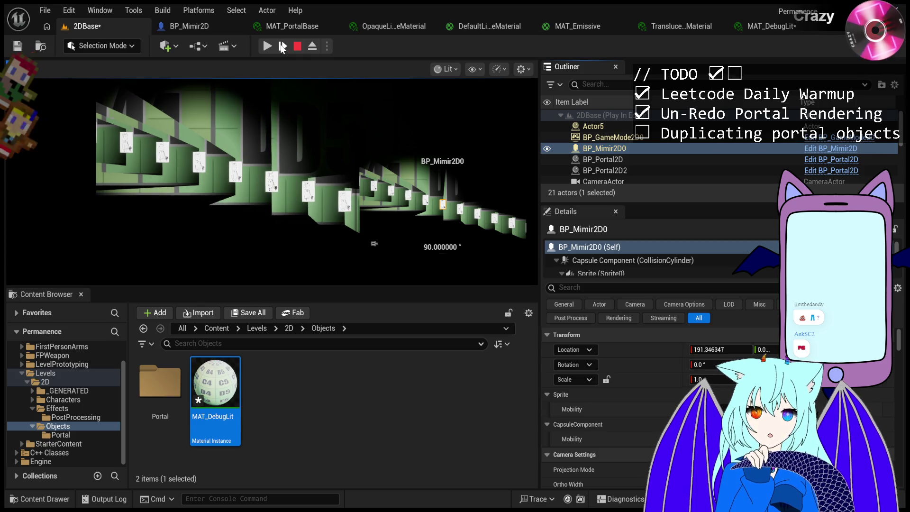
left_click(617, 126)
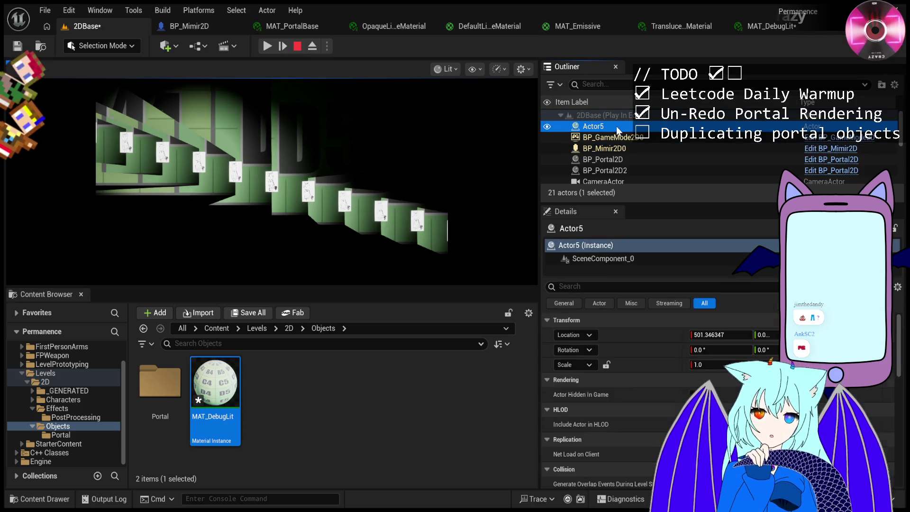
left_click(625, 149)
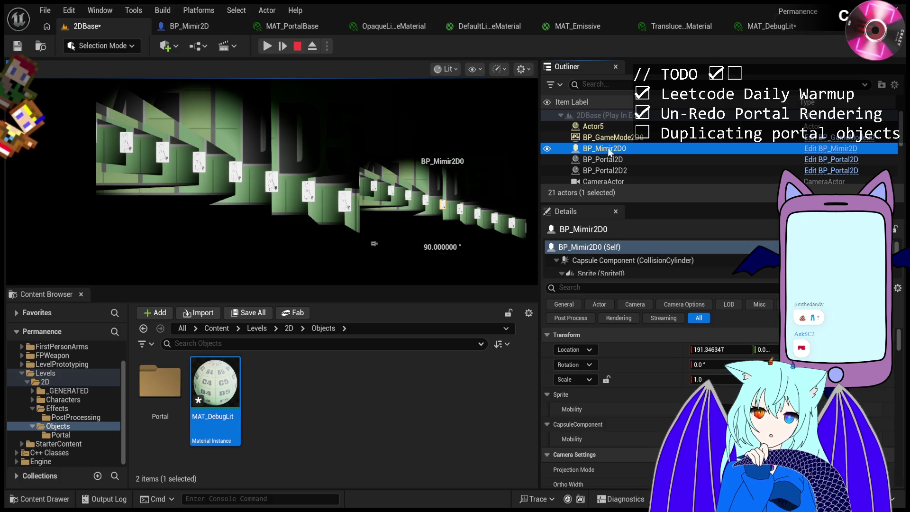
left_click(278, 48)
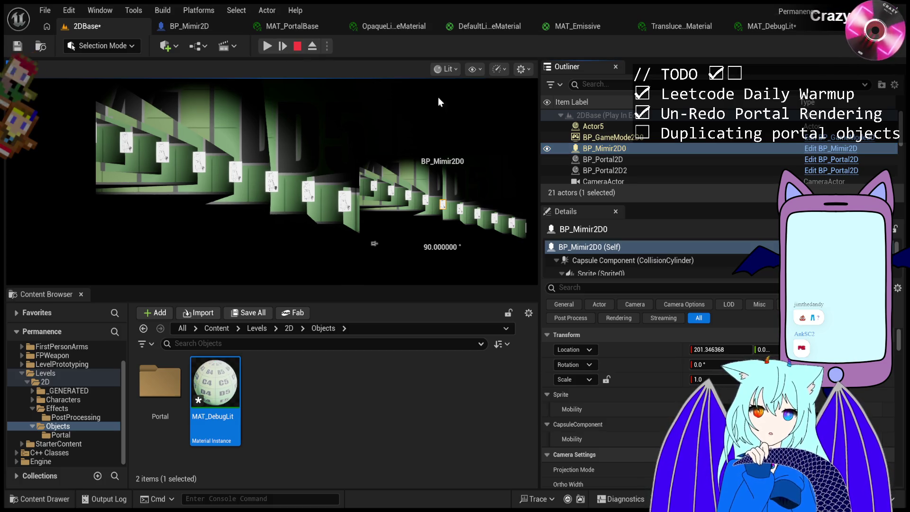
left_click(603, 127)
left_click(614, 152)
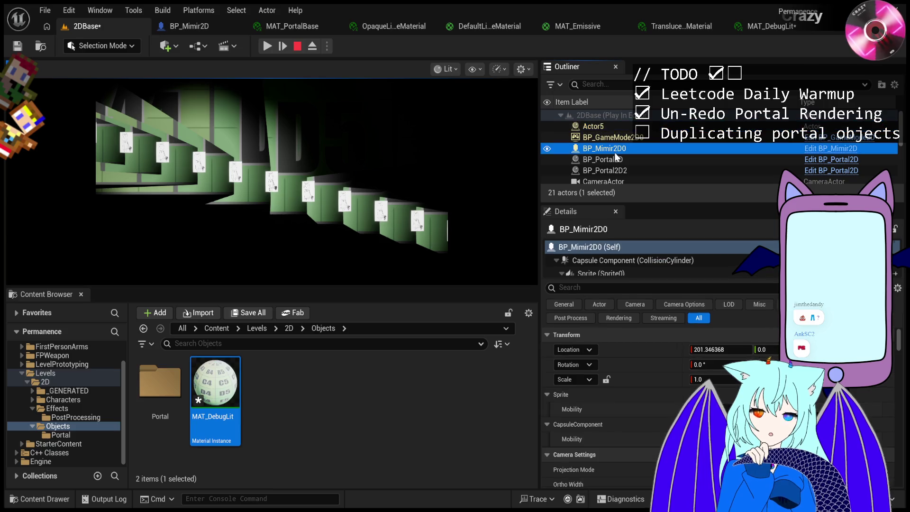
left_click(281, 52)
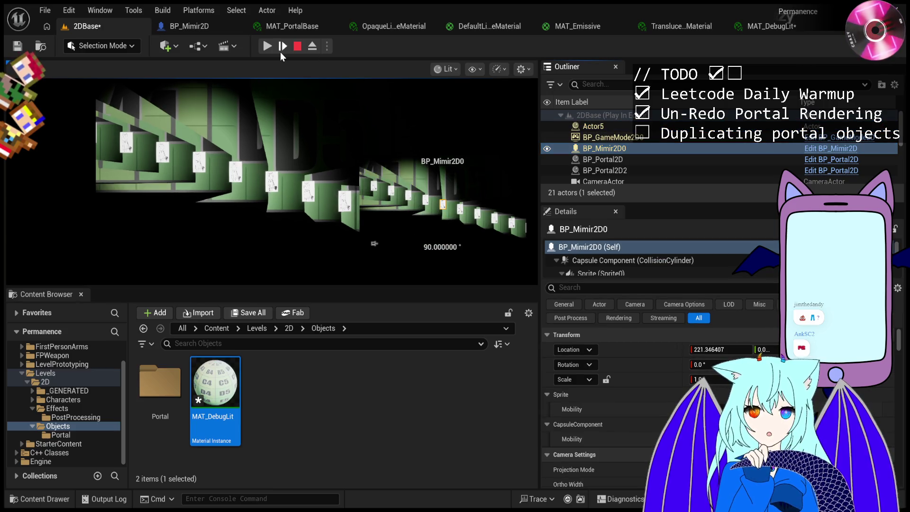
left_click(281, 51)
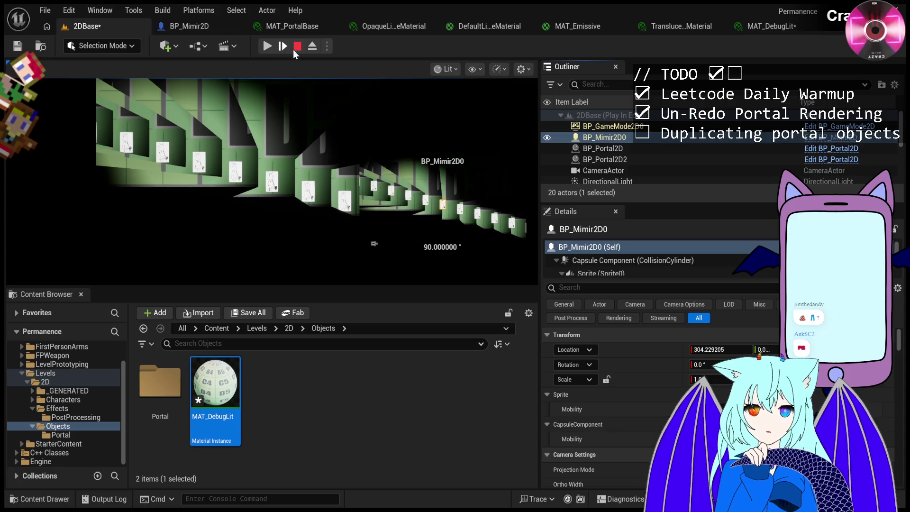
Resume, free the mouse, pause, step three frames, then compare duplicate Actor9 with BP_Mimir2D0.
left_click(267, 47)
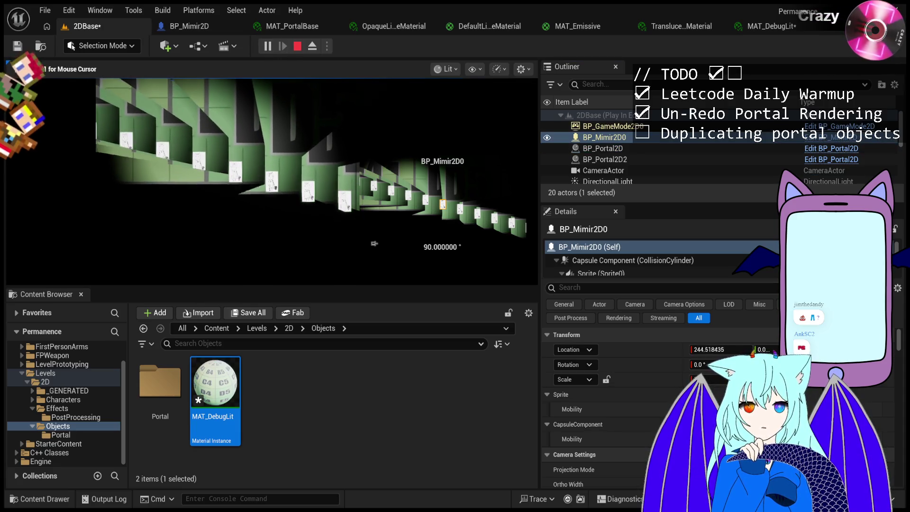
key("shift+F1")
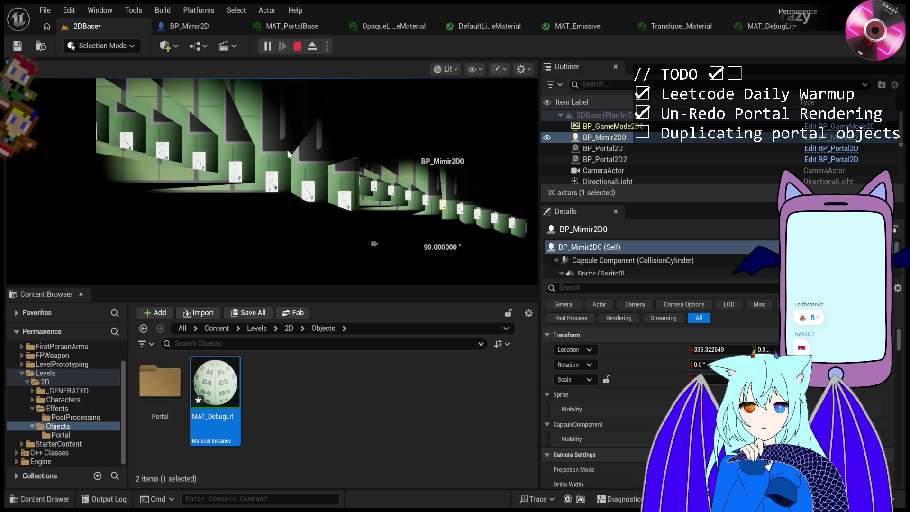
left_click(268, 48)
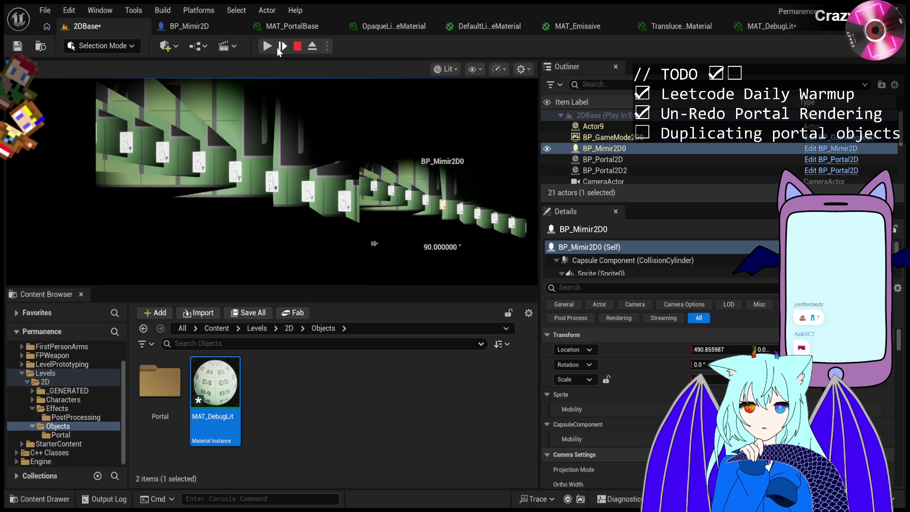
left_click(277, 47)
left_click(277, 47)
left_click(276, 48)
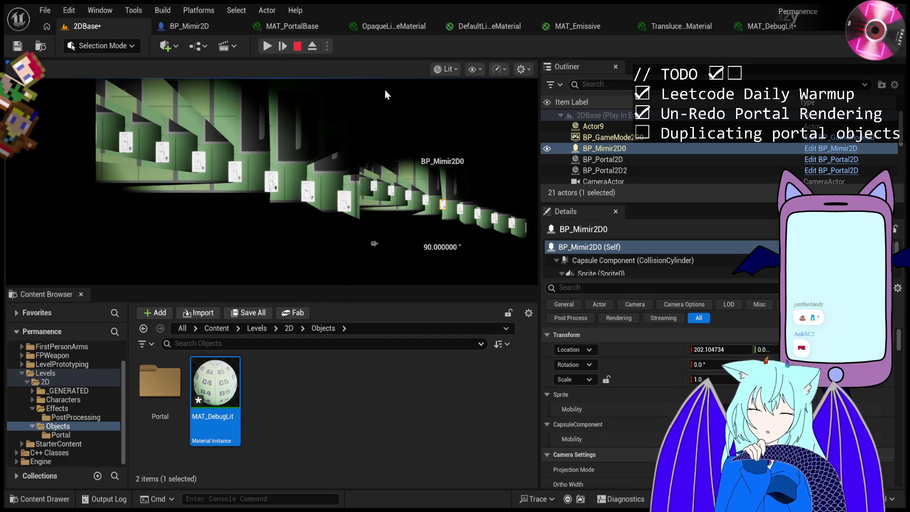
left_click(647, 127)
left_click(637, 149)
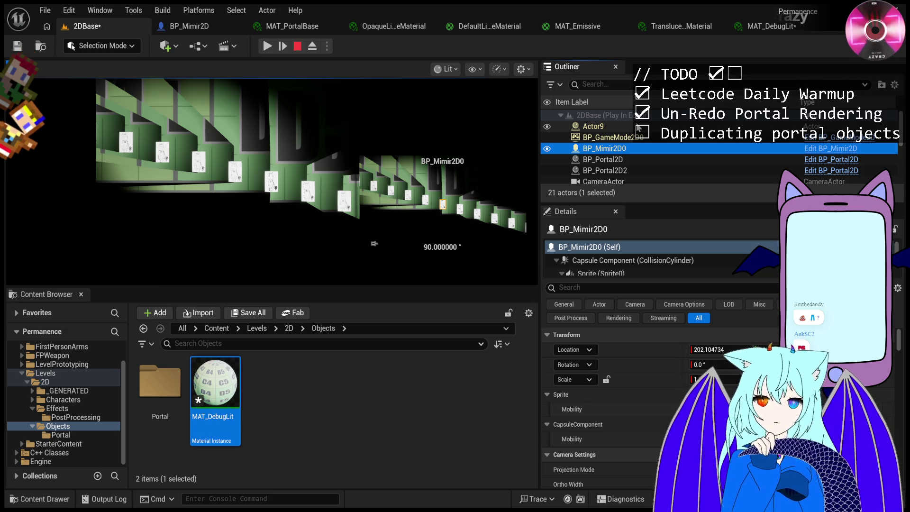
Step frames inspecting Actor9 and BP_Mimir2D0, then resume and compare them while running.
left_click(283, 47)
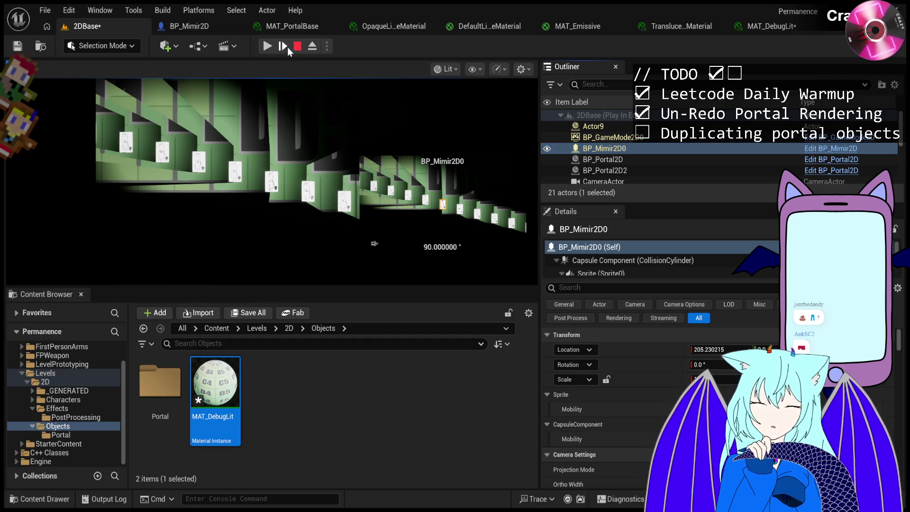
left_click(623, 124)
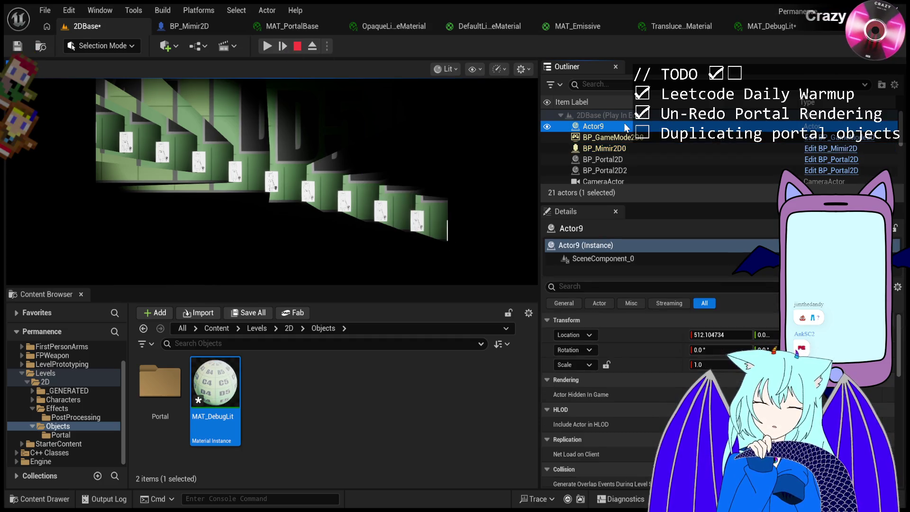
left_click(286, 47)
left_click(286, 50)
left_click(606, 144)
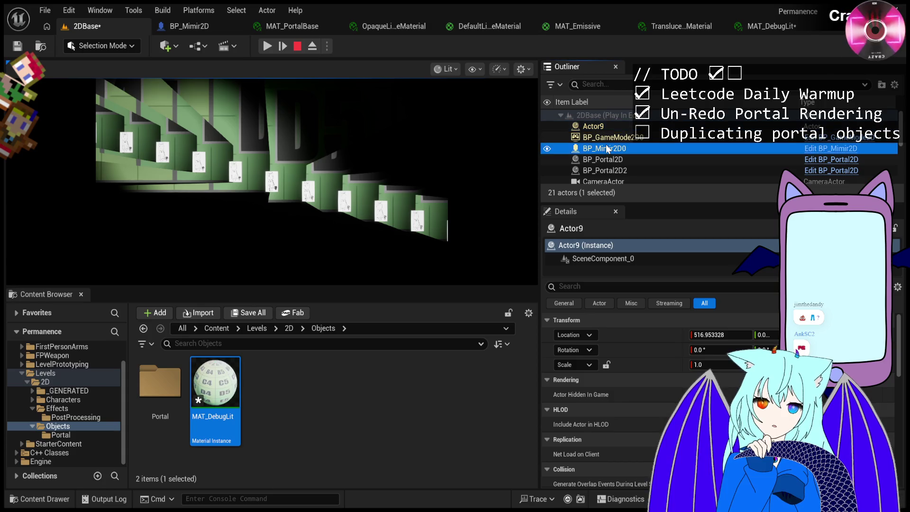
left_click(263, 45)
left_click(263, 45)
left_click(628, 126)
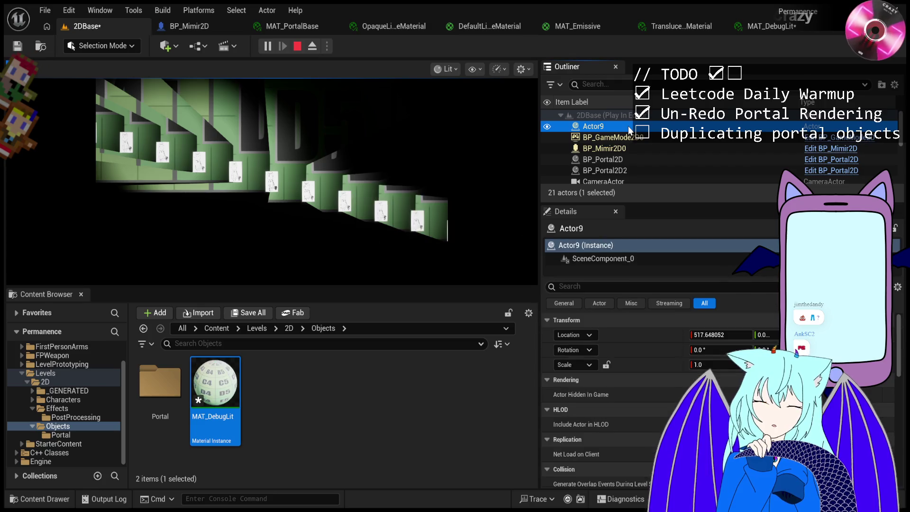
left_click(628, 148)
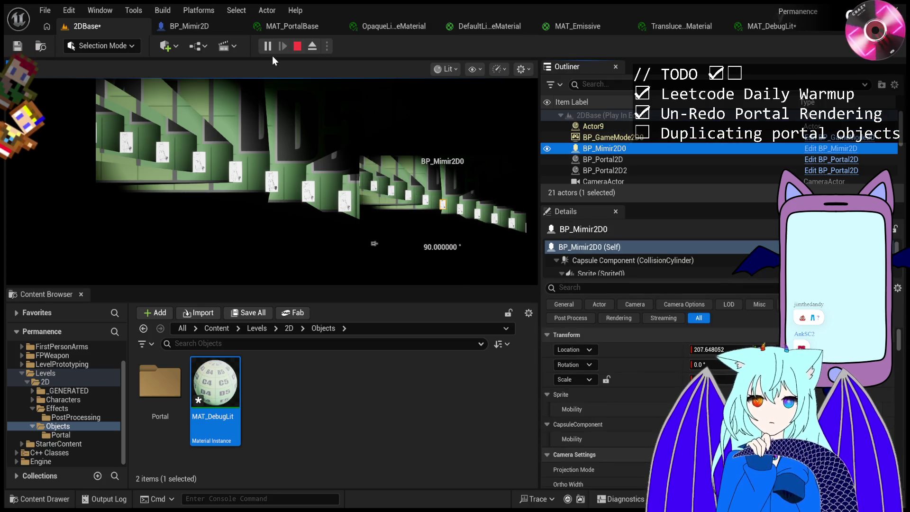
left_click(269, 46)
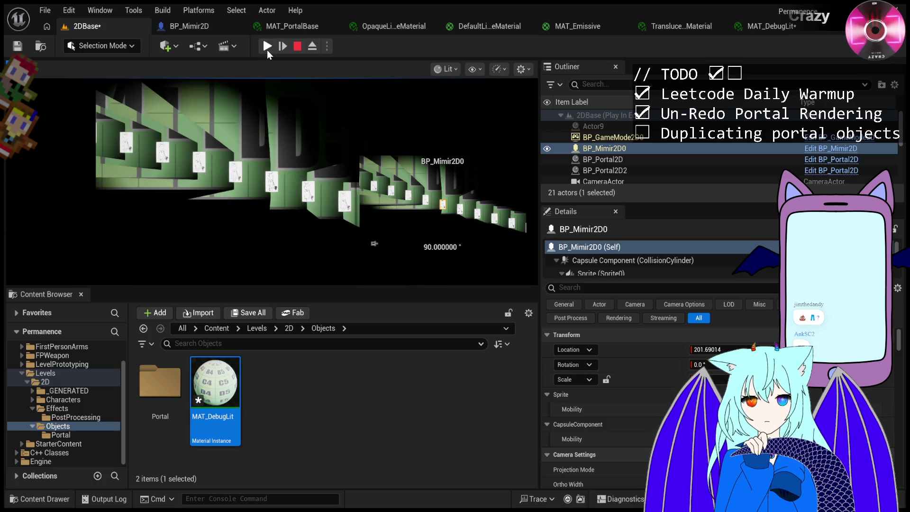
Pause again and step frames, alternating between duplicate Actor11 and BP_Mimir2D0.
left_click(267, 46)
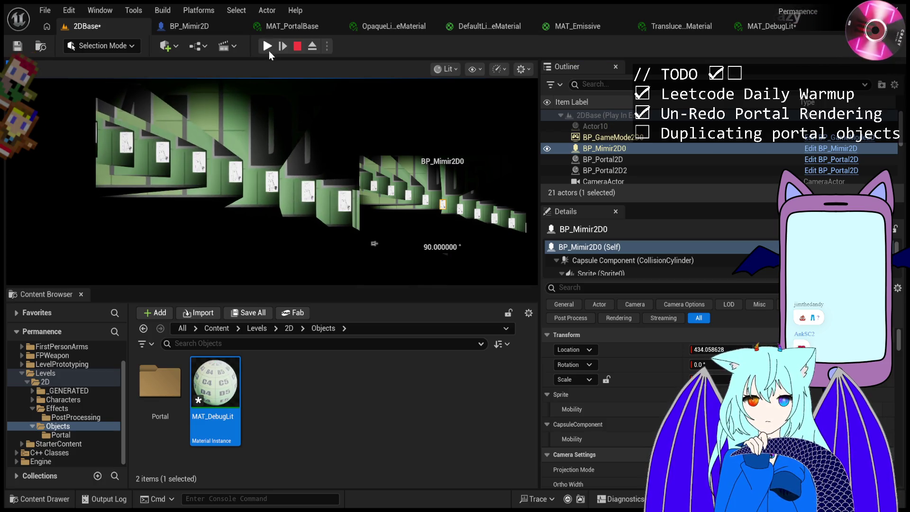
left_click(286, 49)
left_click(288, 49)
left_click(289, 49)
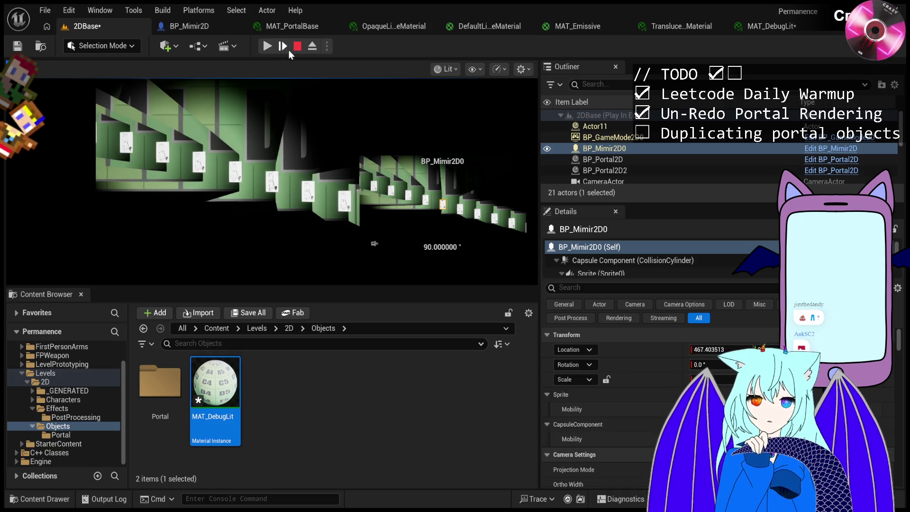
left_click(649, 127)
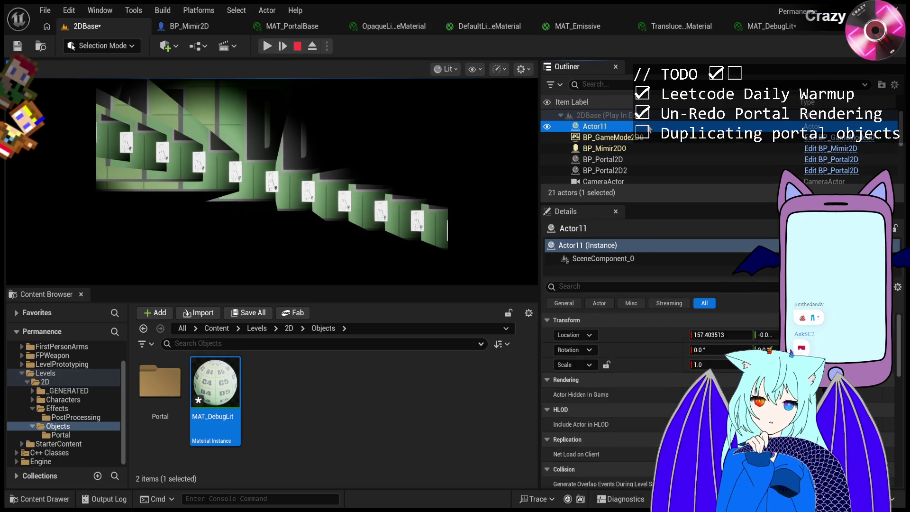
left_click(648, 148)
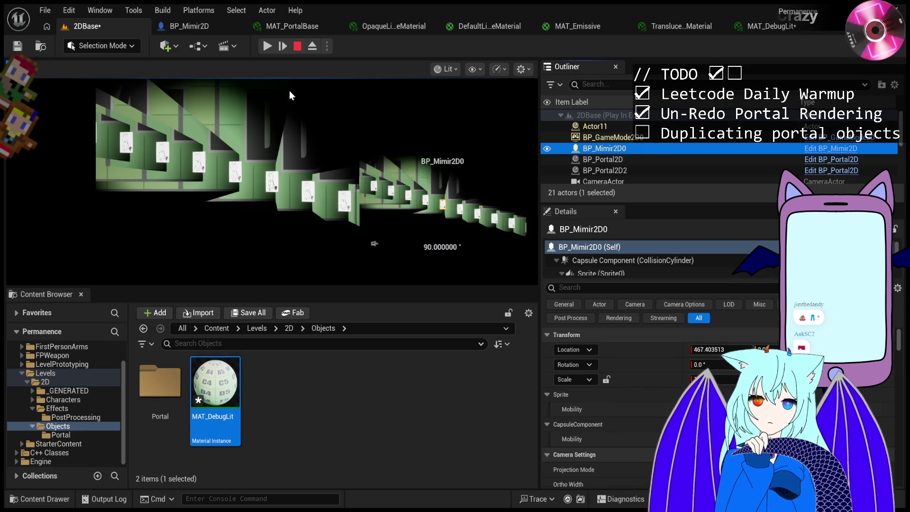
left_click(285, 47)
left_click(284, 47)
left_click(284, 47)
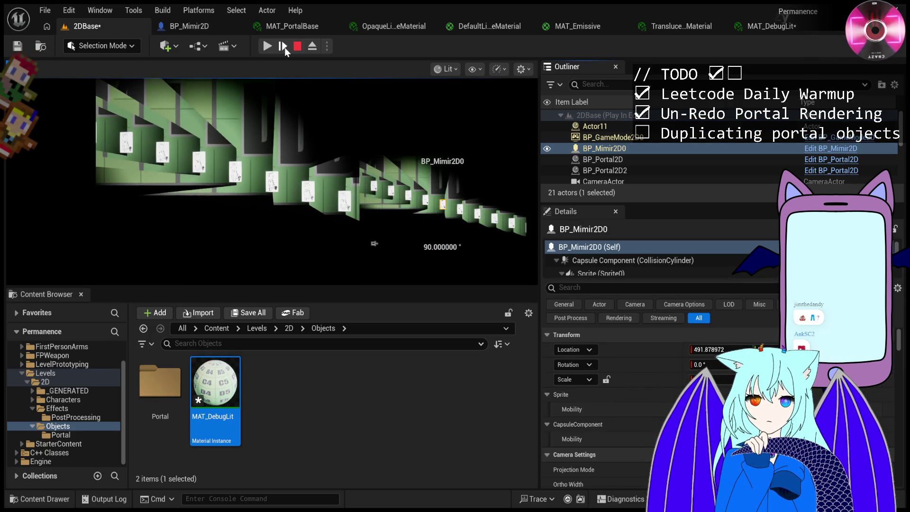
left_click(655, 126)
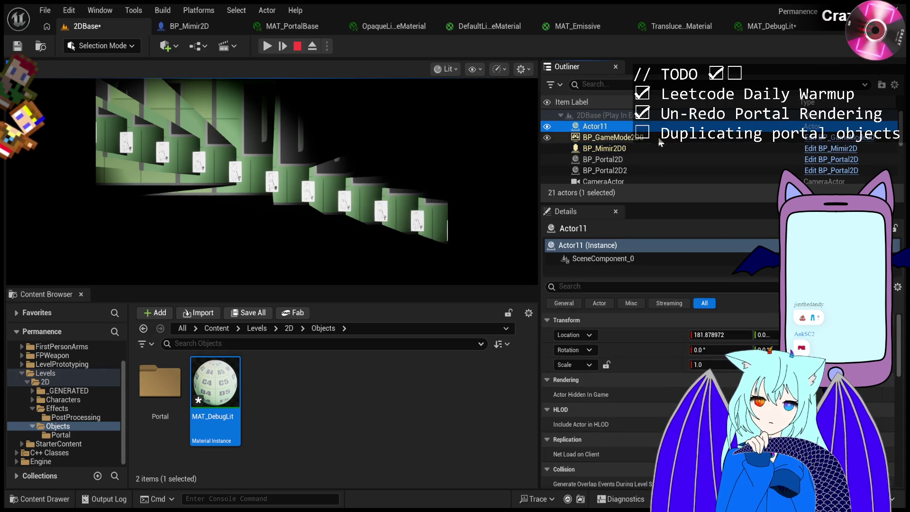
left_click(655, 150)
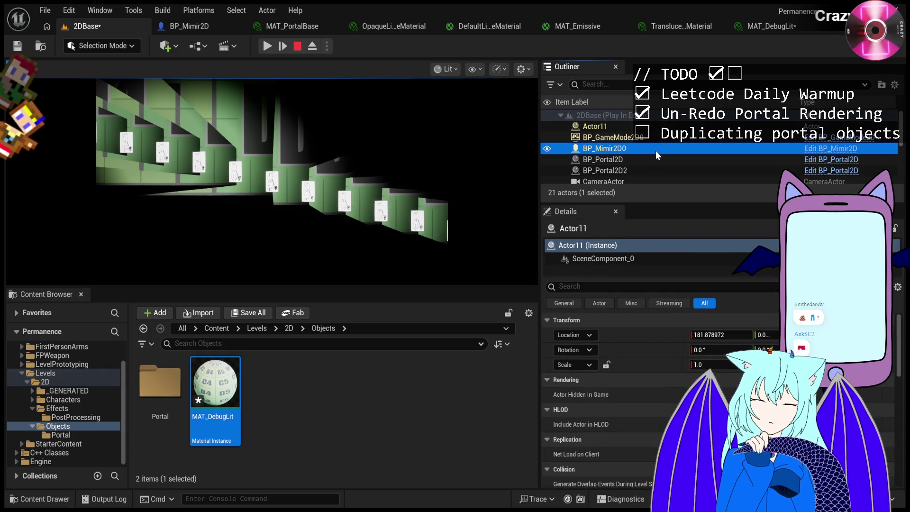
Step two more frames comparing Actor11 and BP_Mimir2D0, then resume and return control to the game.
left_click(281, 49)
left_click(654, 126)
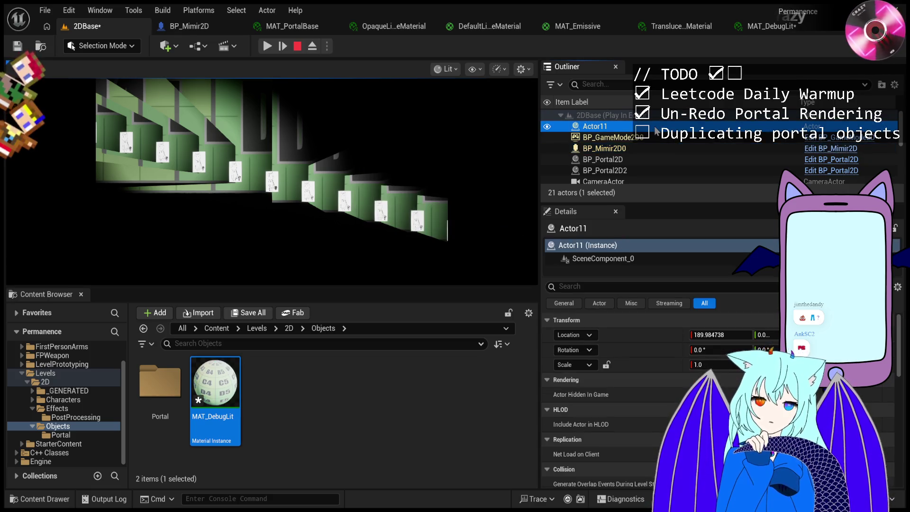
left_click(654, 150)
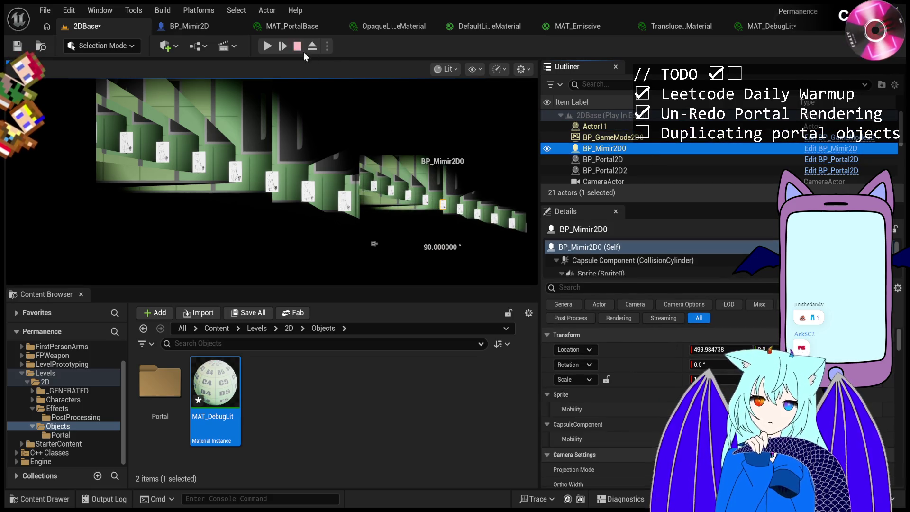
left_click(283, 46)
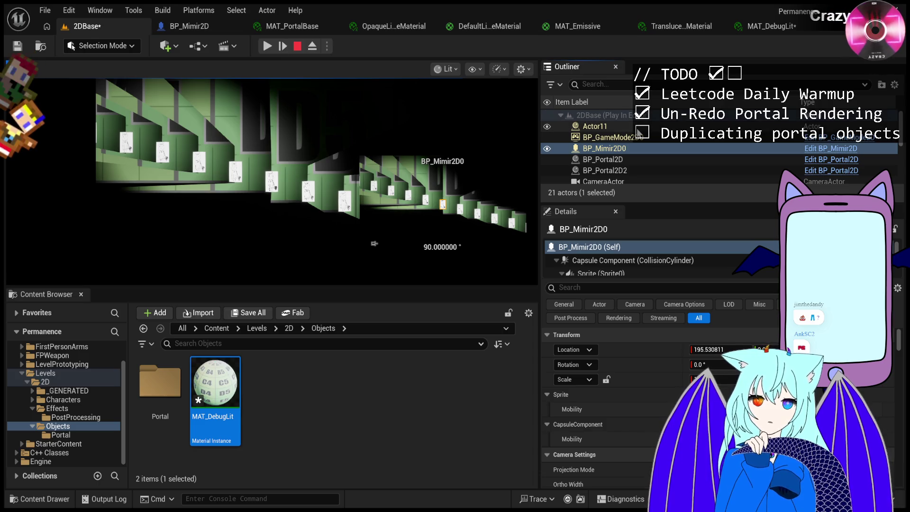
left_click(638, 127)
left_click(271, 44)
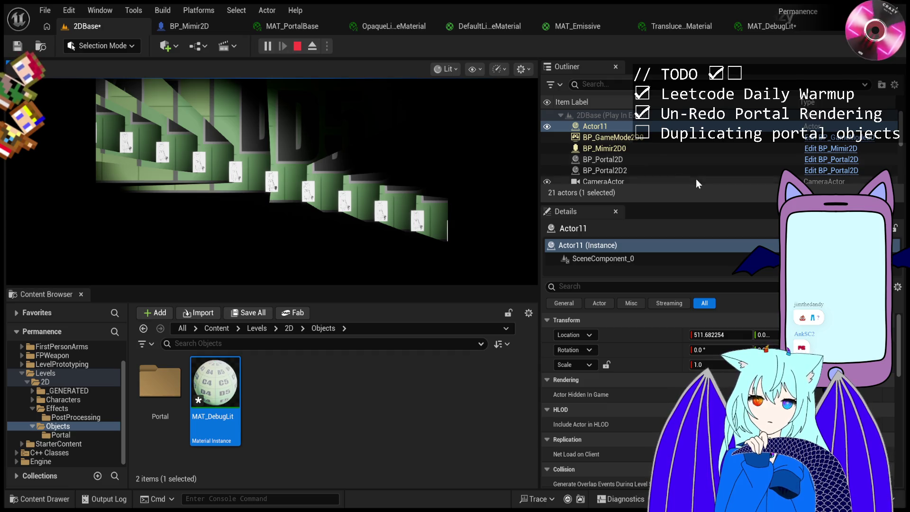
left_click(648, 148)
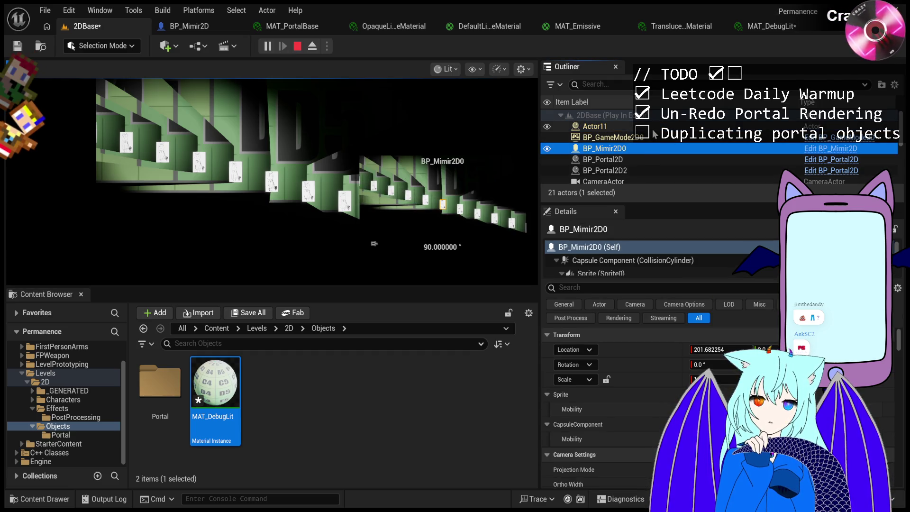
left_click(654, 127)
left_click(610, 150)
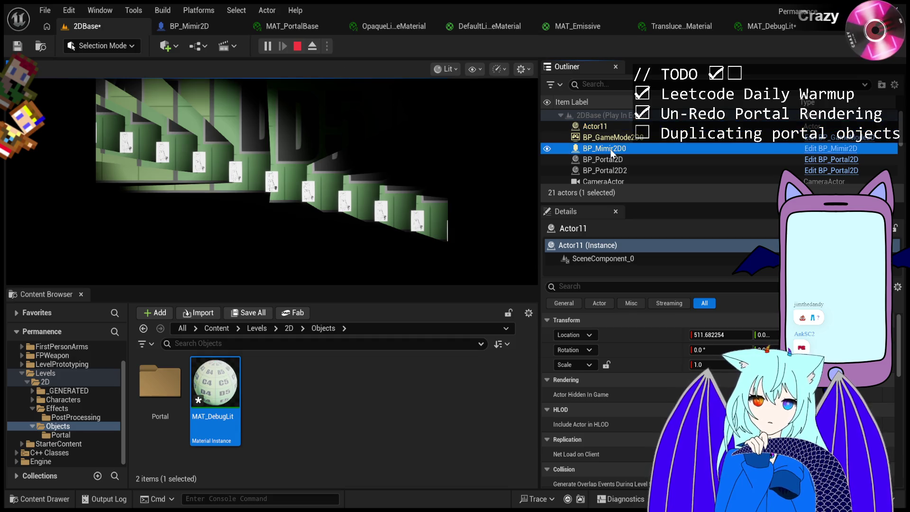
left_click(271, 142)
Walk the character through the portal, release to the editor, then pause and step frames.
key("d")
key("shift+F1")
left_click(271, 47)
left_click(283, 49)
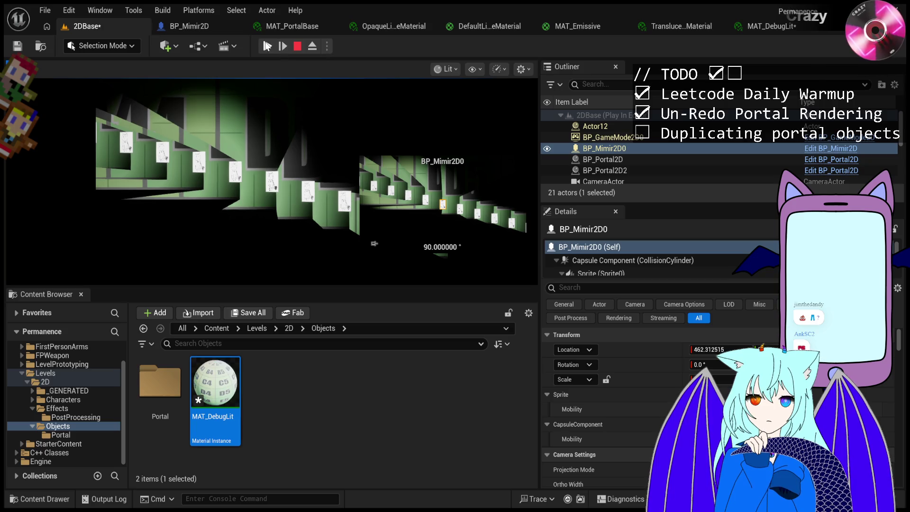
left_click(267, 46)
left_click(272, 47)
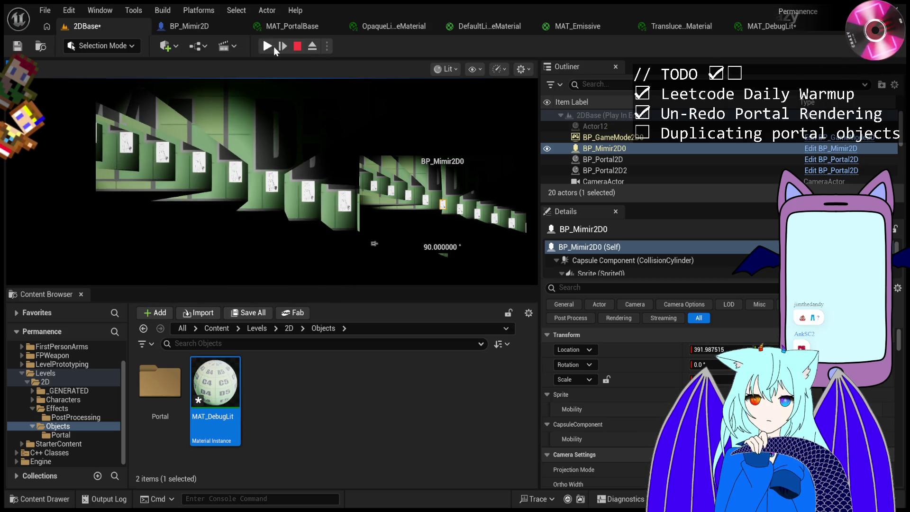
left_click(284, 46)
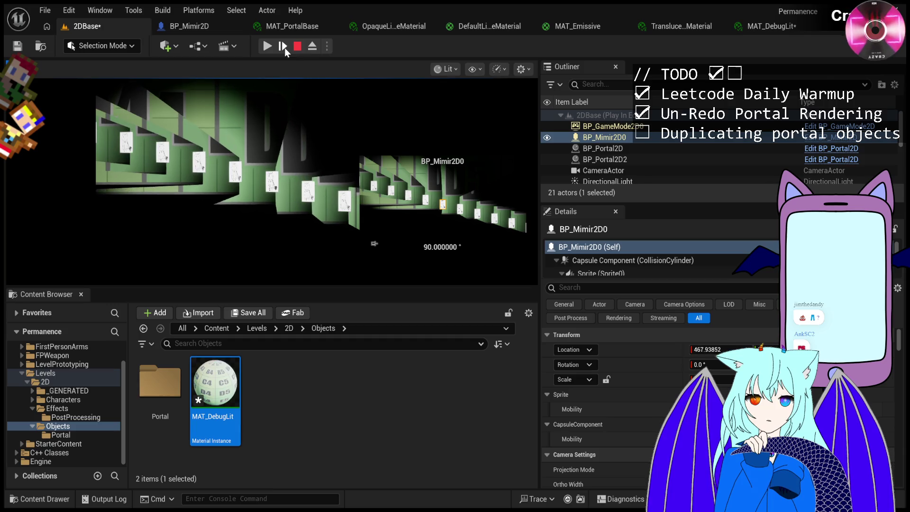
left_click(283, 47)
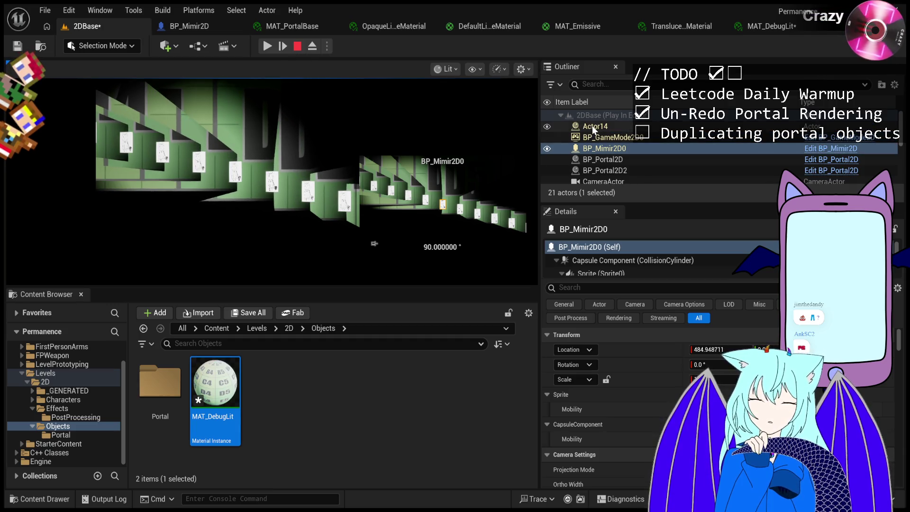
Select the newly spawned Actor14 and compare it with BP_Mimir2D0 while advancing frames.
left_click(594, 126)
left_click(283, 49)
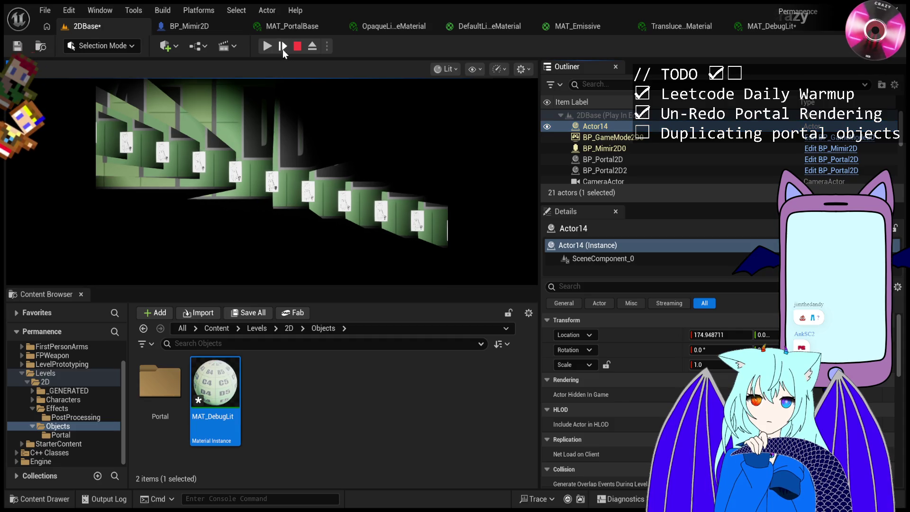
left_click(607, 149)
left_click(607, 126)
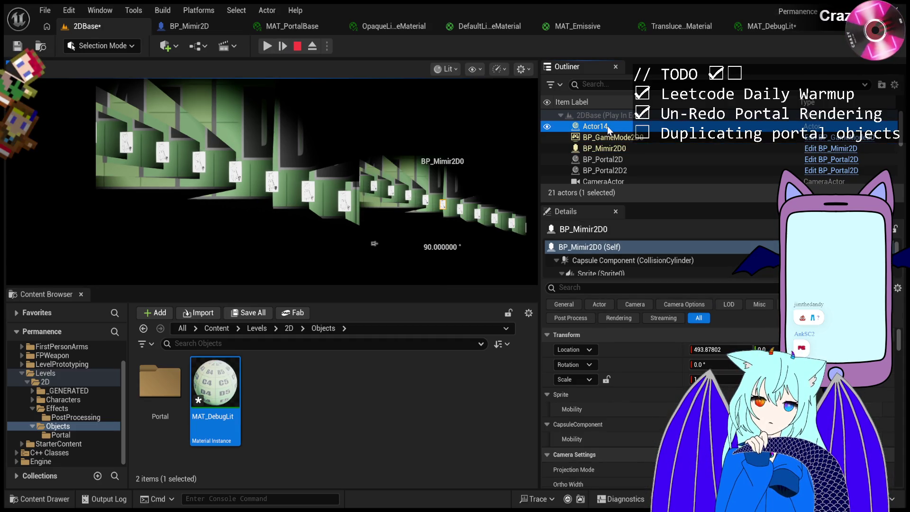
left_click(283, 50)
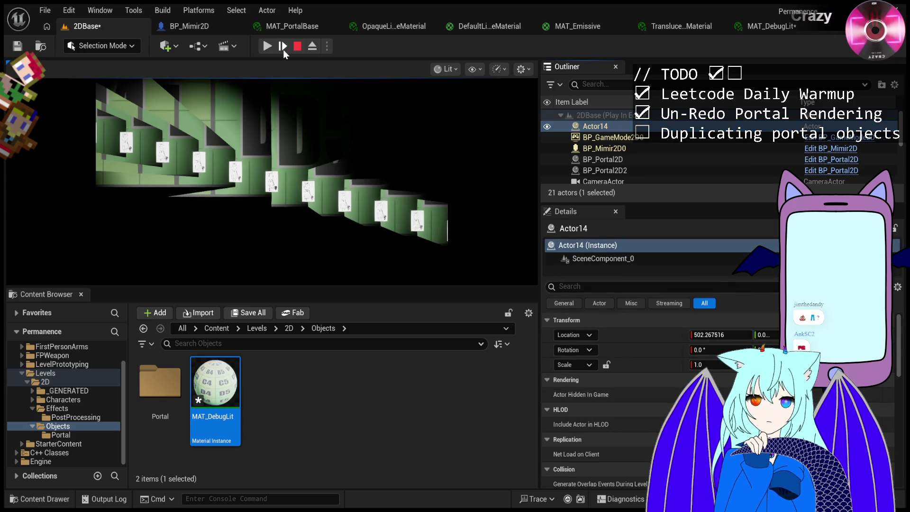
left_click(638, 152)
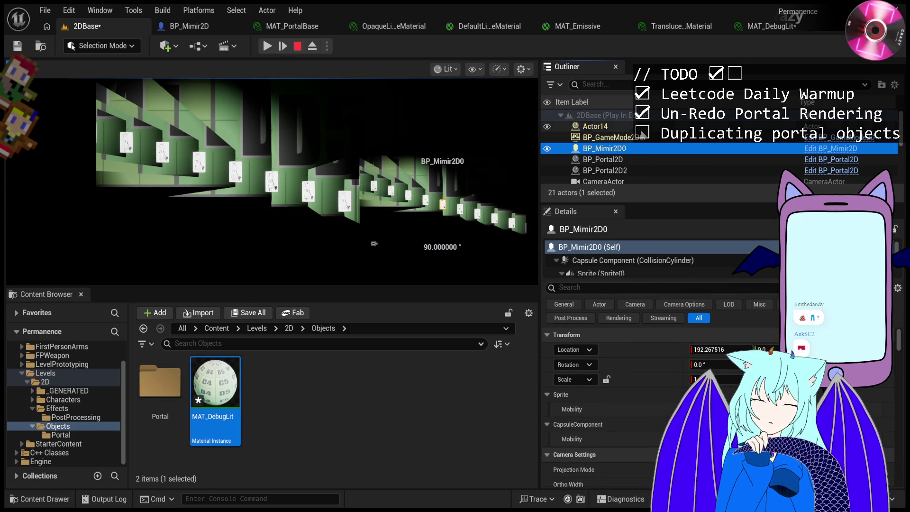
Advance two more frames, checking duplicate Actor14 (X 524.629964) against BP_Mimir2D0 each time.
left_click(598, 126)
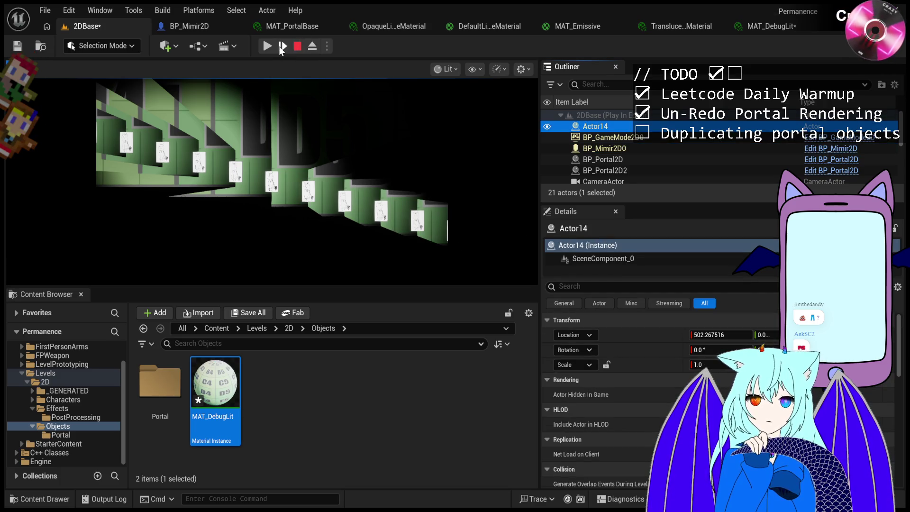
left_click(282, 47)
left_click(604, 148)
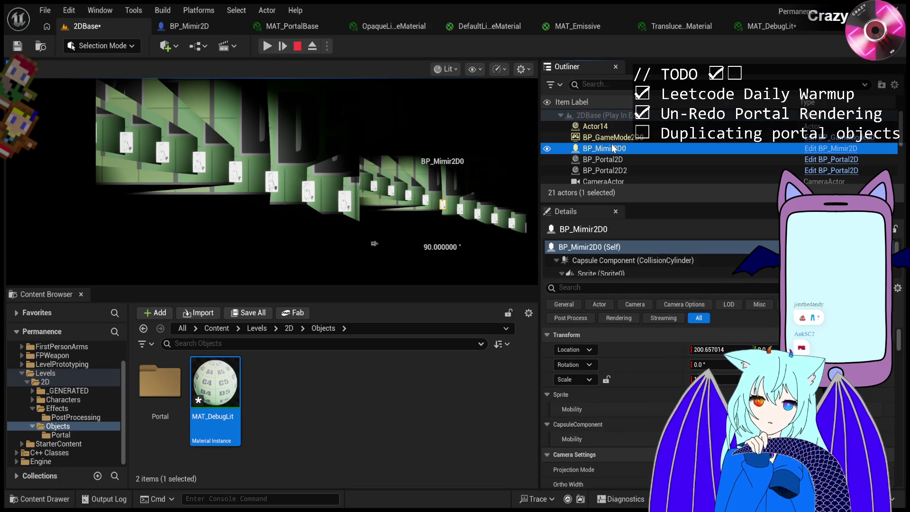
left_click(619, 126)
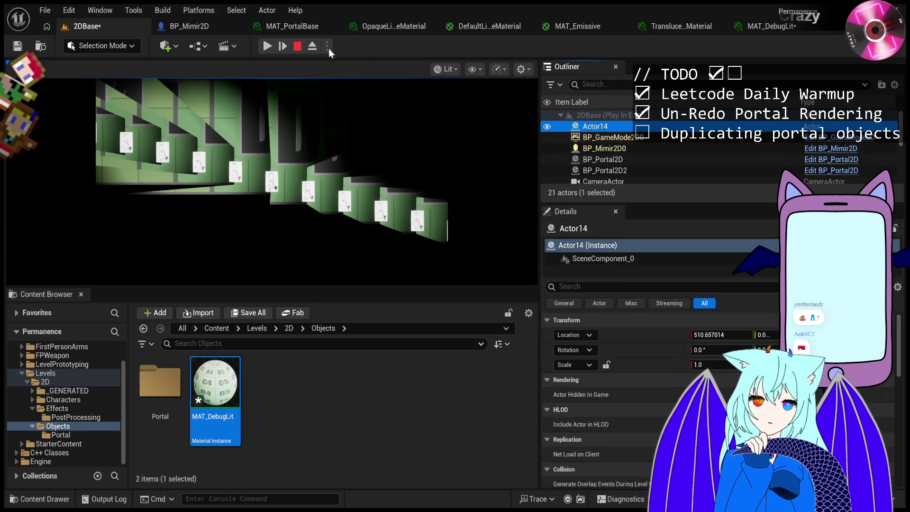
left_click(279, 48)
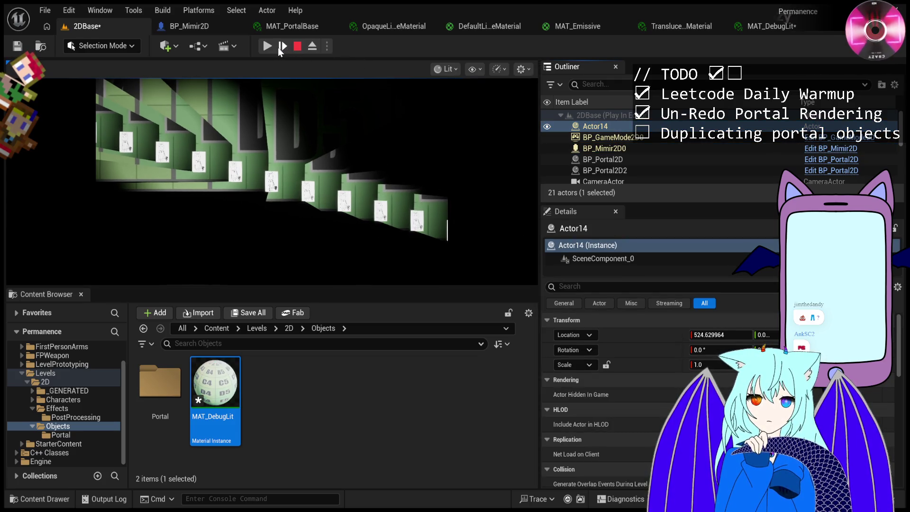
left_click(604, 151)
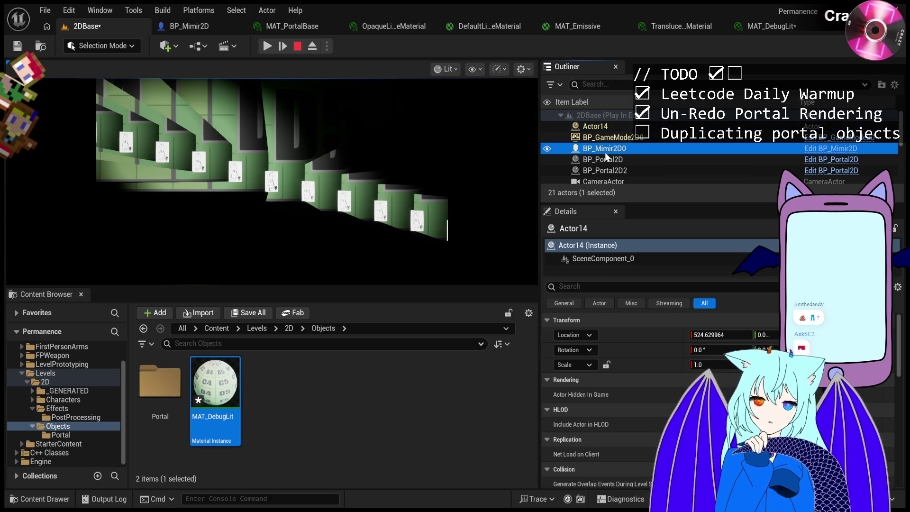
left_click(602, 127)
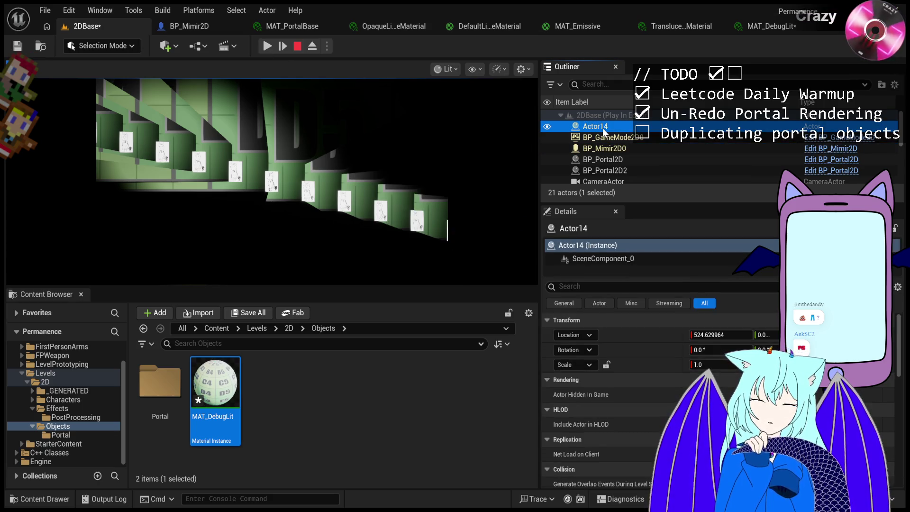
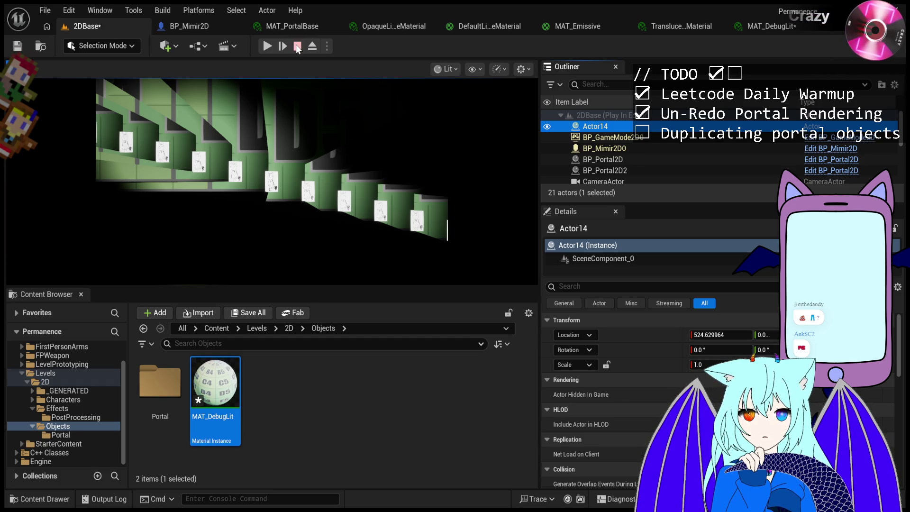
Stop the running test, relaunch Play In Editor, exit it, then start another test run.
left_click(298, 46)
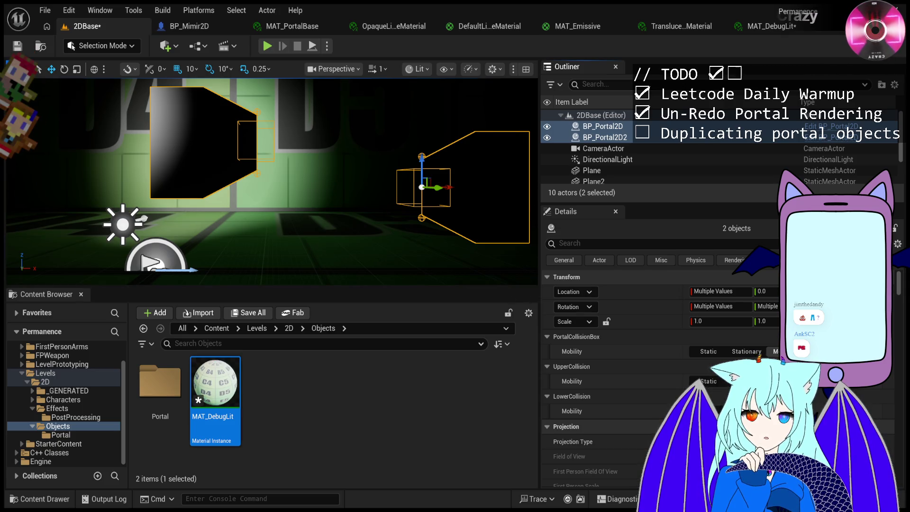
left_click(268, 47)
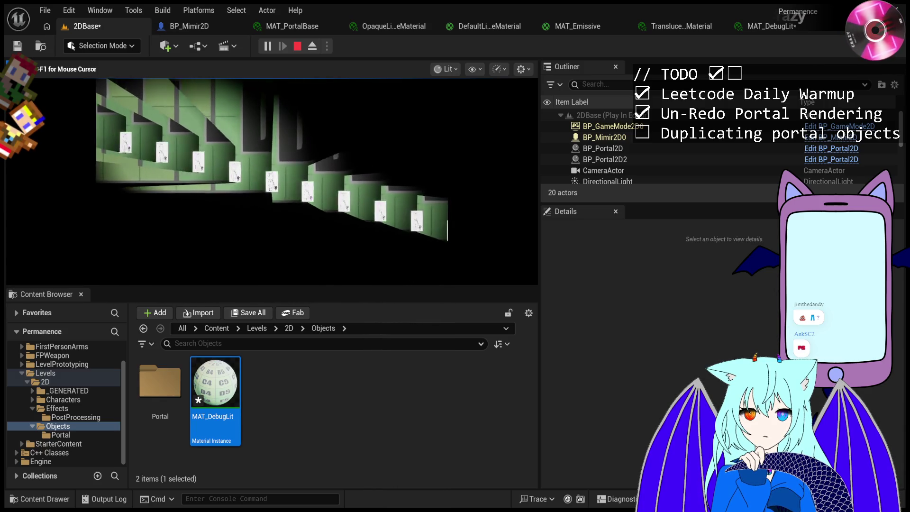
key("Escape")
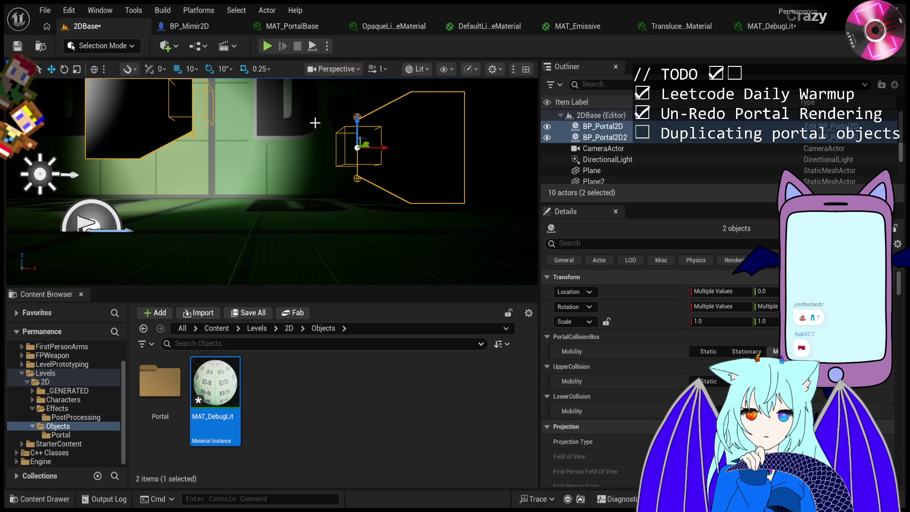
left_click(268, 46)
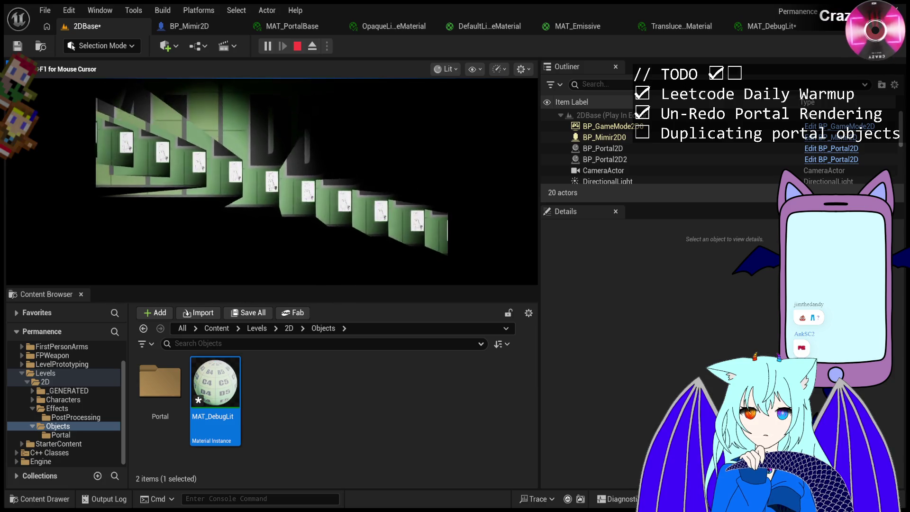
key("Escape")
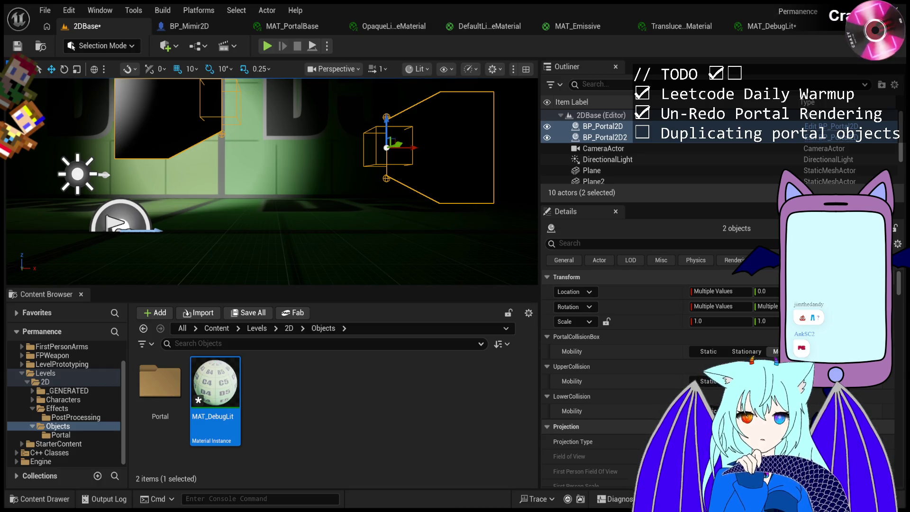
Select BP_Portal2D and filter its Details by 'tick', checking the root and Capture Component.
left_click(641, 128)
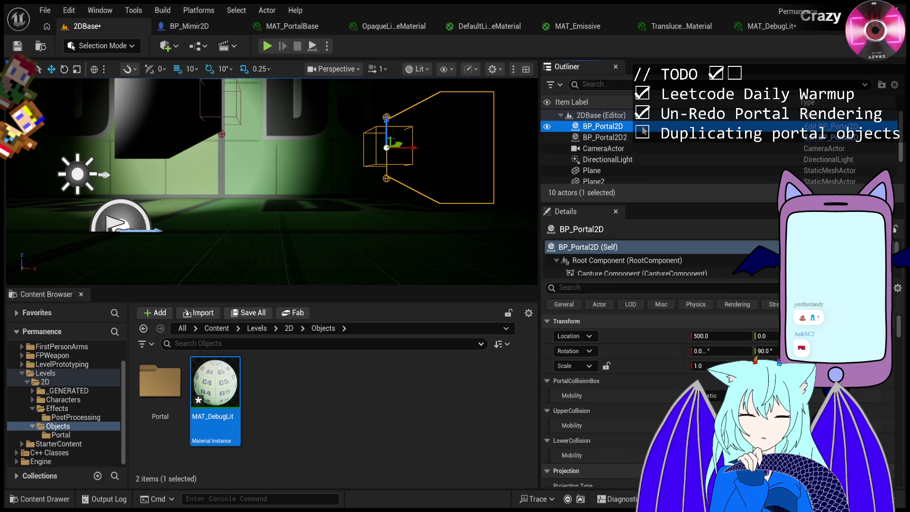
left_click(631, 288)
type("tick")
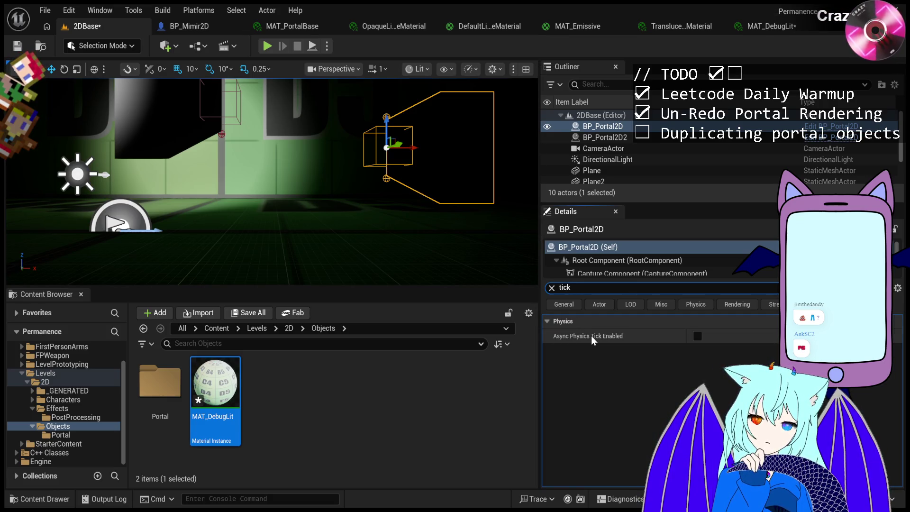
left_click(602, 259)
left_click(608, 271)
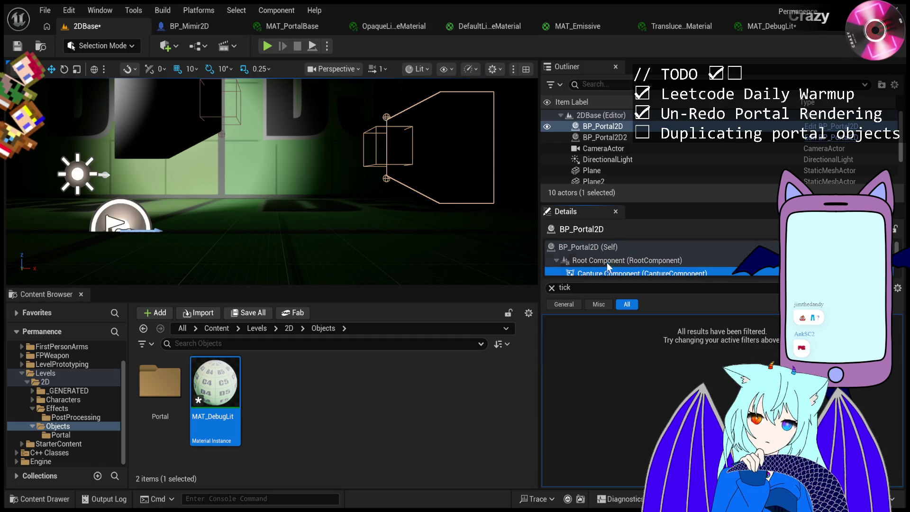
left_click(611, 249)
Briefly search the portal's properties for 'grav', then restore the 'tick' filter.
double_click(622, 288)
type("grav")
key("ctrl+a")
type("tic")
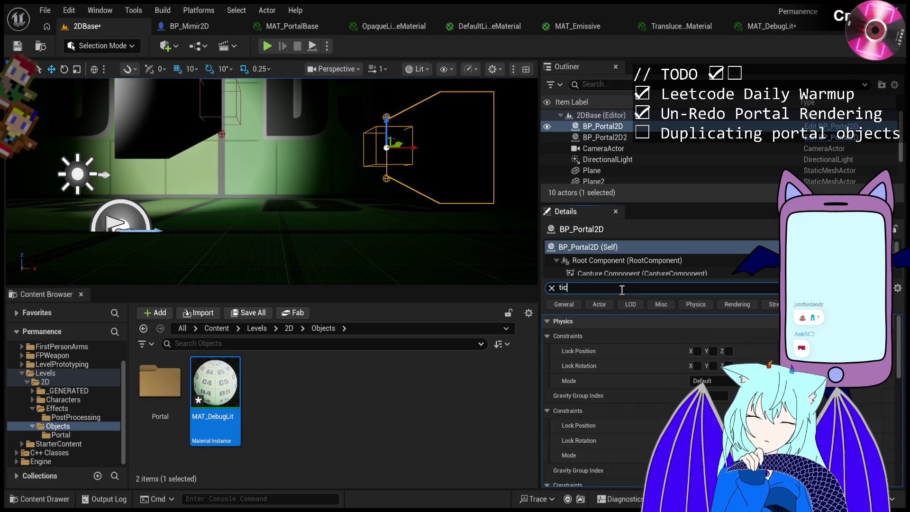
type("k")
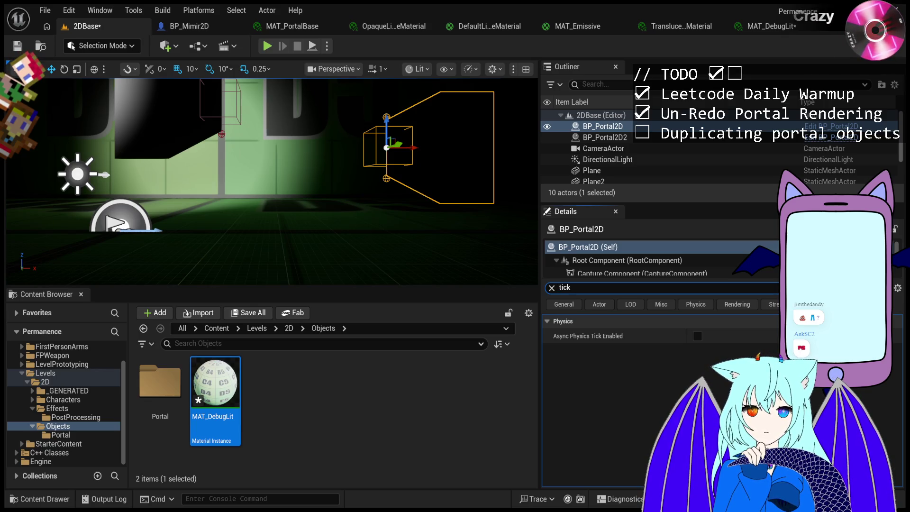
scroll(604, 160, "down", 2)
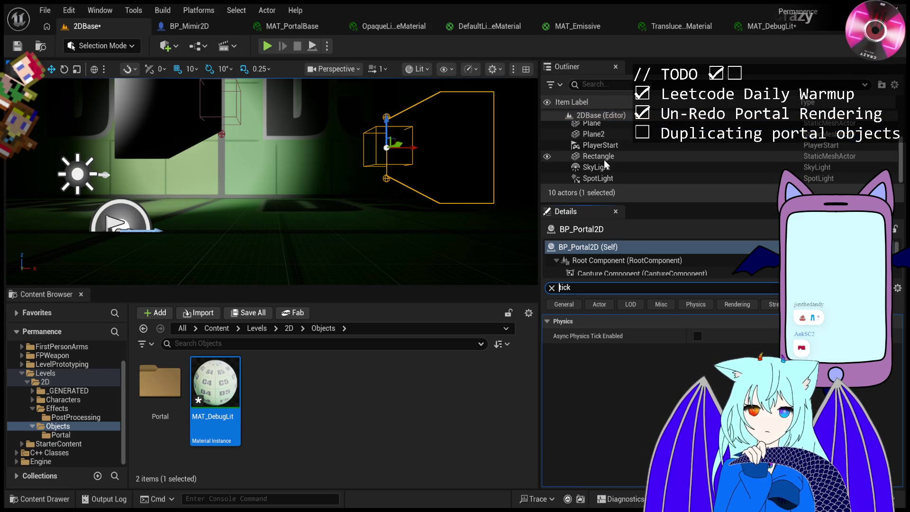
left_click(611, 260)
left_click(621, 273)
scroll(625, 269, "down", 1)
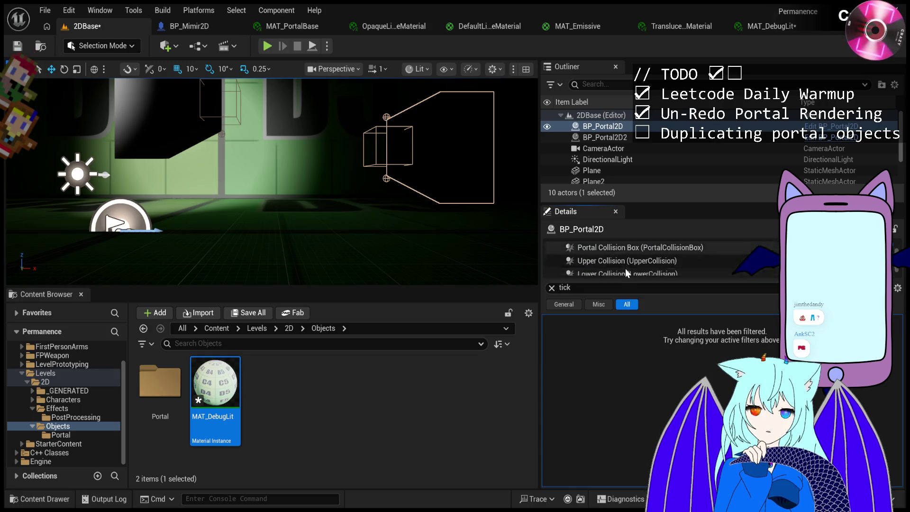
left_click(625, 268)
key("Up")
key("Up")
key("Up")
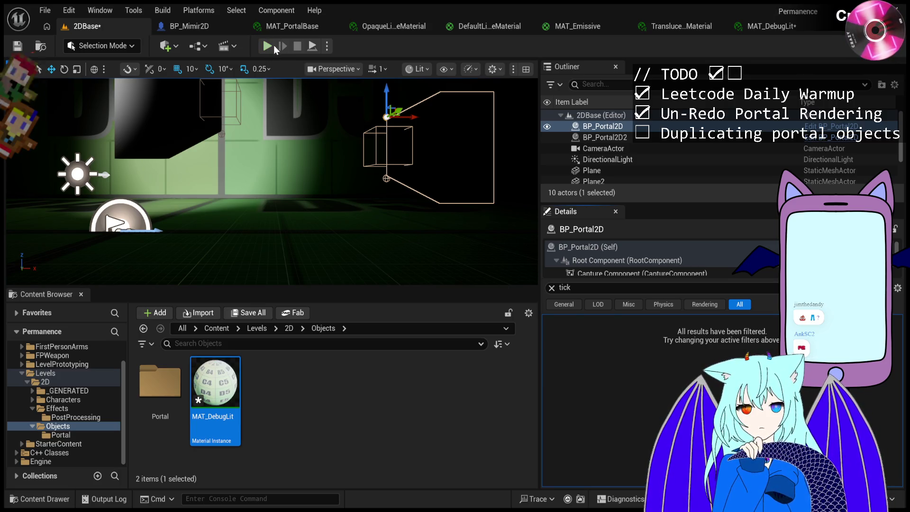
Angle the view toward the floor letters, then run the level twice to read TickGroup 4 logs.
left_click_drag(275, 166, 256, 156)
left_click_drag(241, 248, 272, 190)
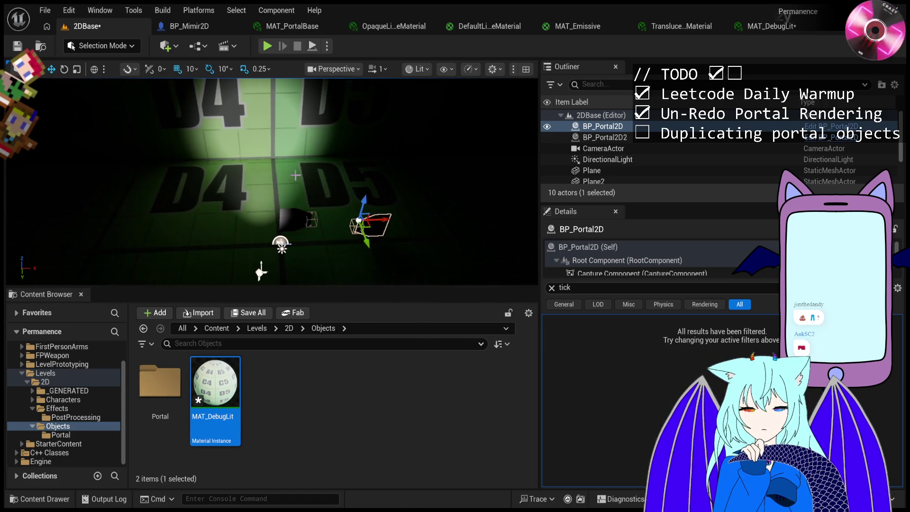
left_click(267, 47)
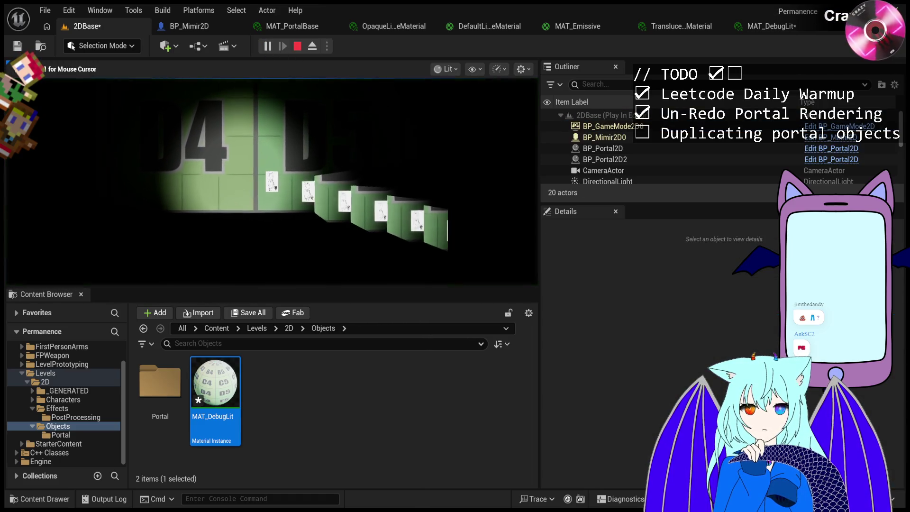
key("Escape")
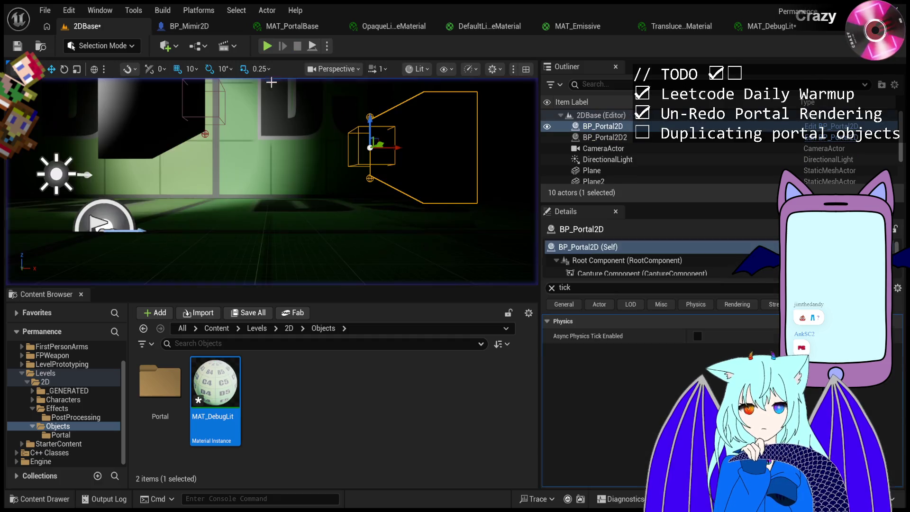
left_click(267, 46)
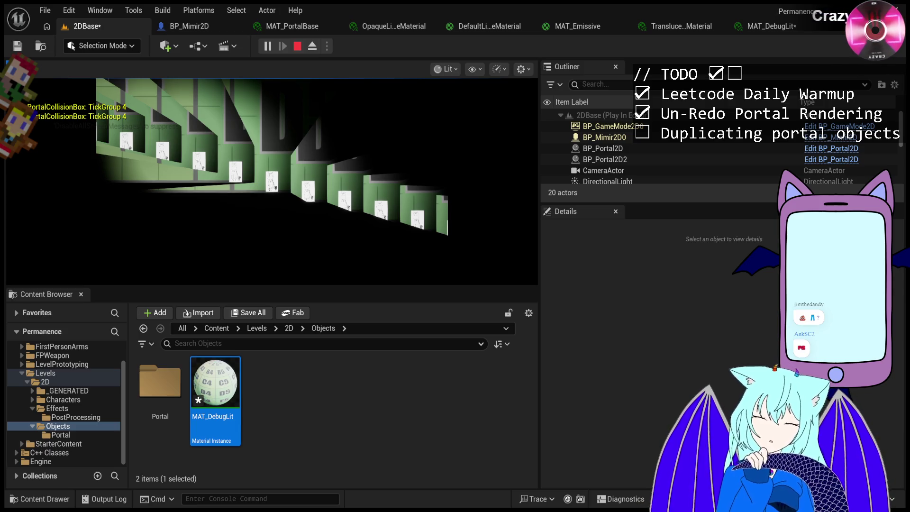
Focus the running game, detach with F8 to inspect the portal, then exit back to the editor.
left_click(303, 213)
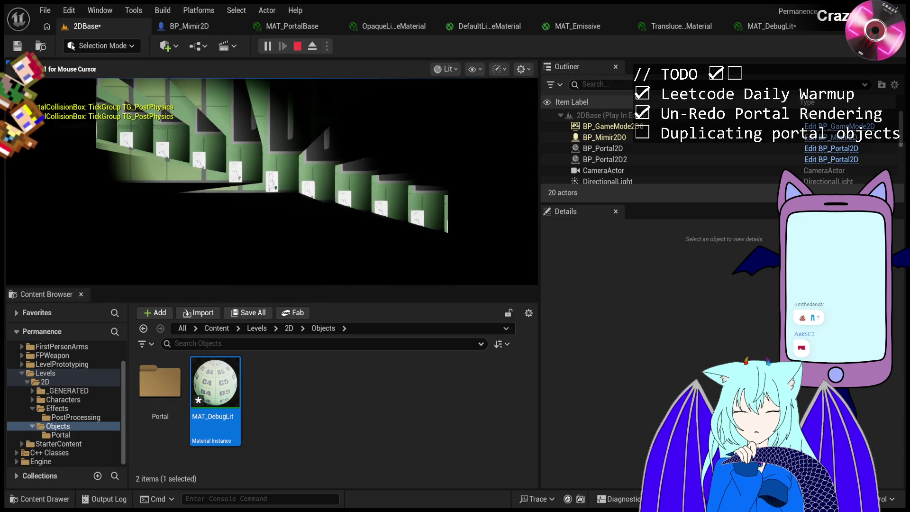
key("F8")
key("F8")
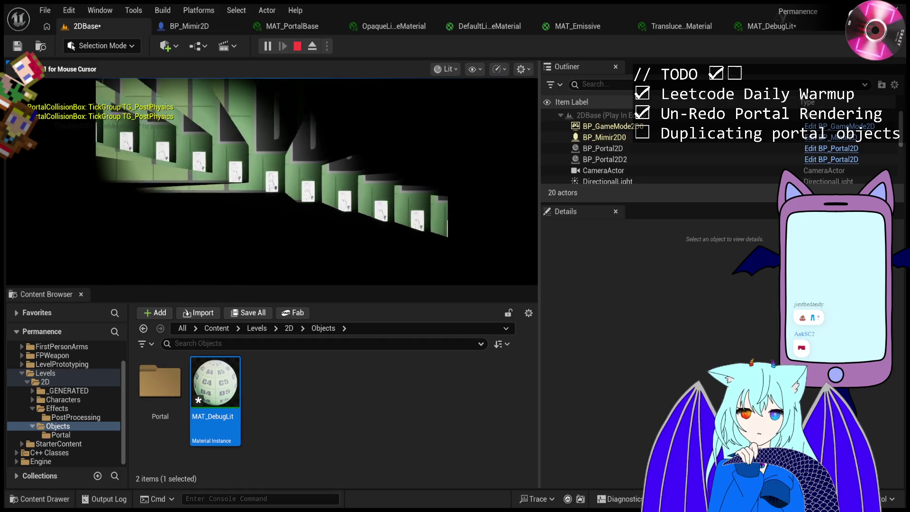
key("Escape")
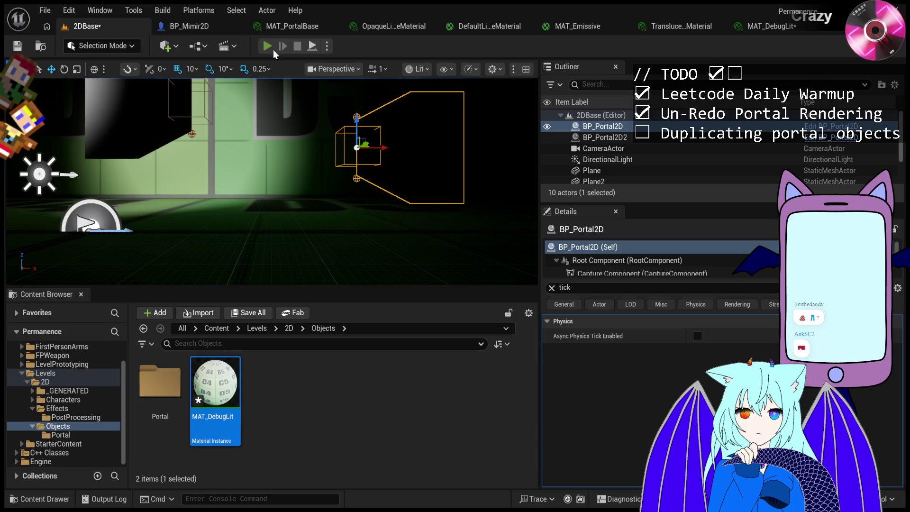
Start Play In Editor on 2DBase and pause it partway through.
left_click(269, 47)
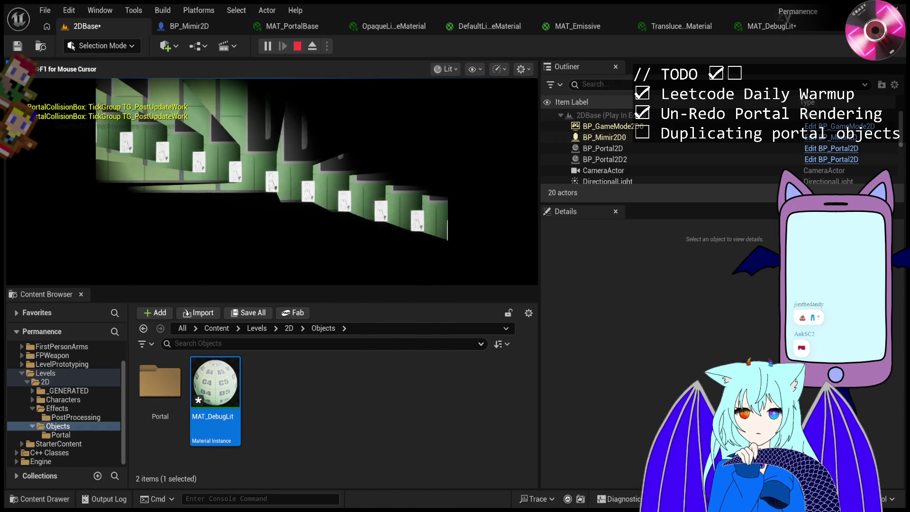
left_click(268, 47)
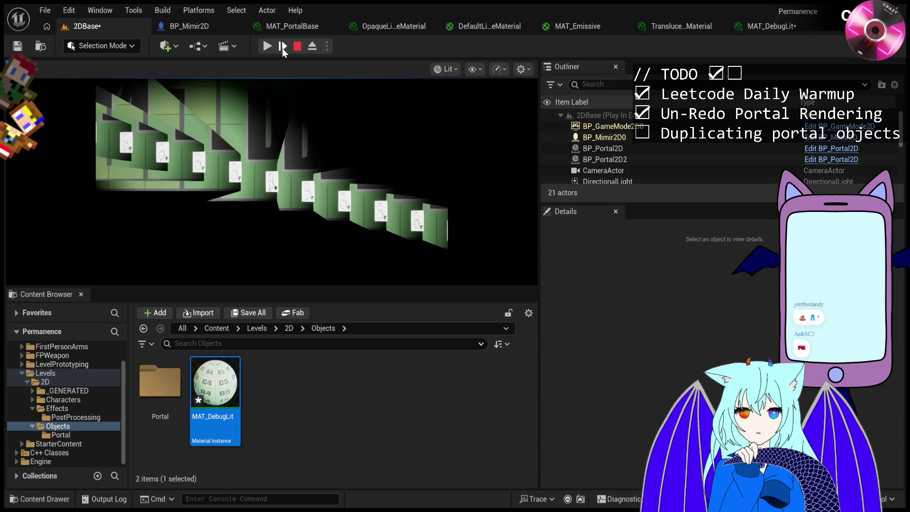
Advance the paused game five frames, resume and re-pause it, then step four more frames.
left_click(282, 47)
left_click(283, 48)
left_click(283, 47)
left_click(282, 47)
left_click(282, 47)
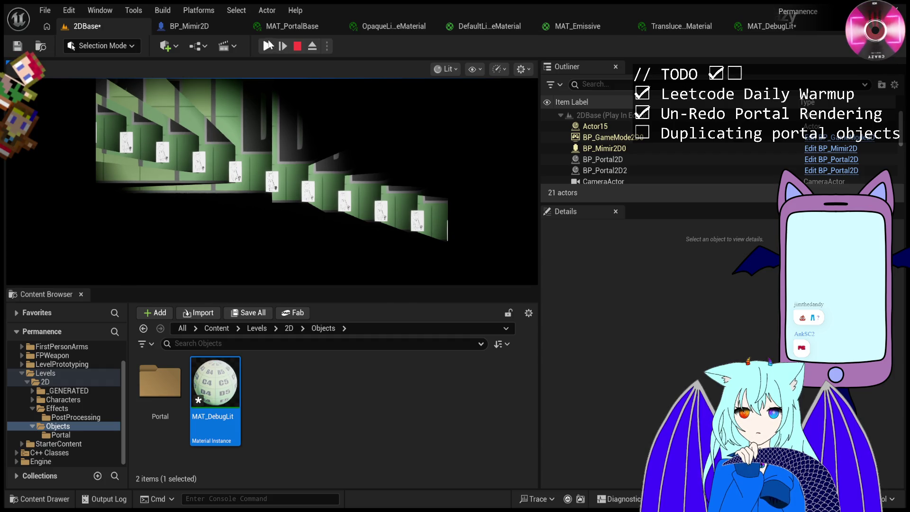
left_click(268, 46)
left_click(268, 47)
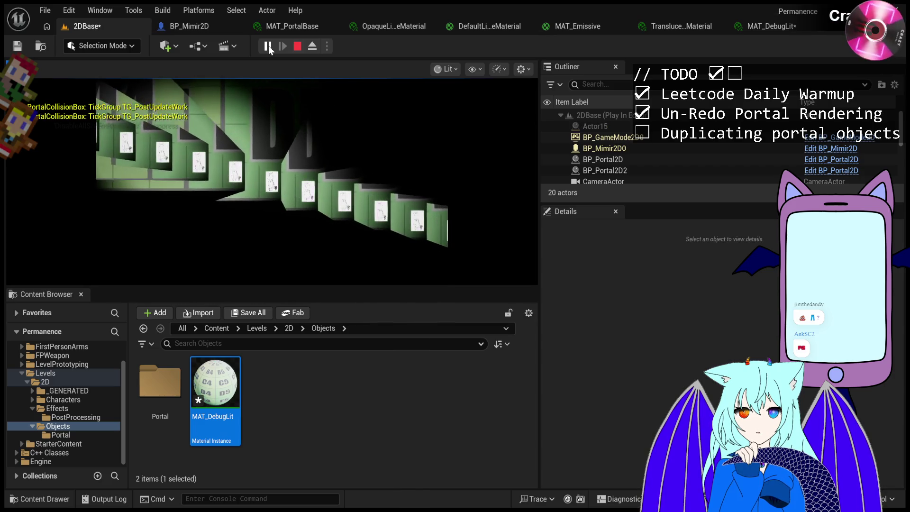
left_click(283, 48)
Briefly resume and re-pause the game, step eight more frames, then stop the session.
left_click(282, 47)
left_click(282, 50)
left_click(283, 50)
left_click(282, 50)
left_click(282, 50)
left_click(269, 46)
left_click(269, 47)
left_click(283, 47)
left_click(282, 48)
left_click(283, 47)
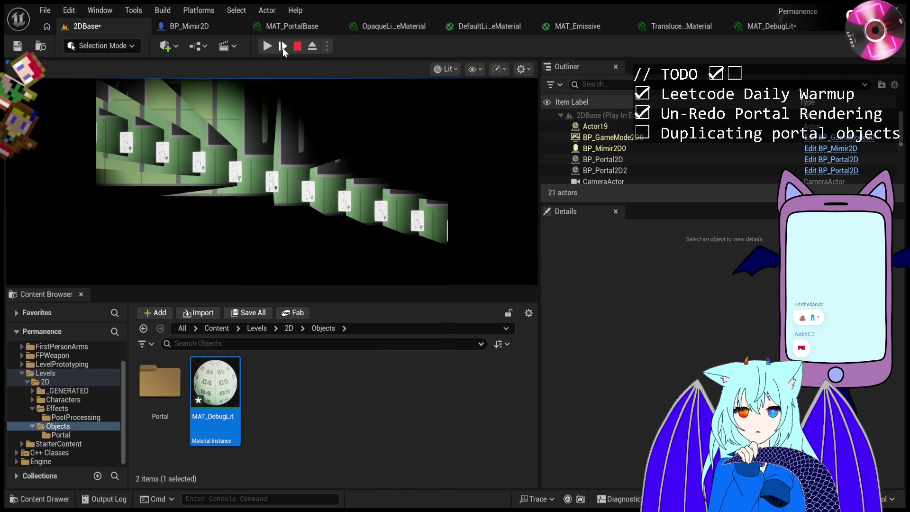
left_click(282, 48)
left_click(282, 47)
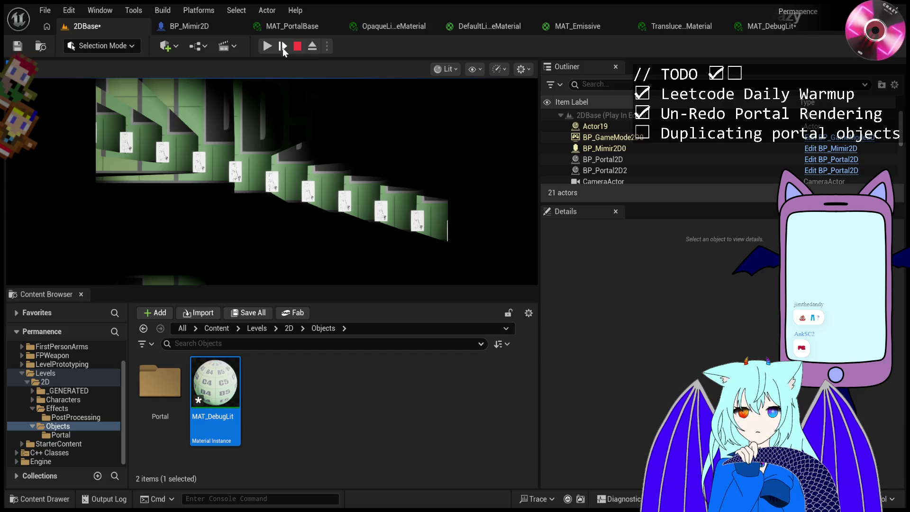
left_click(282, 47)
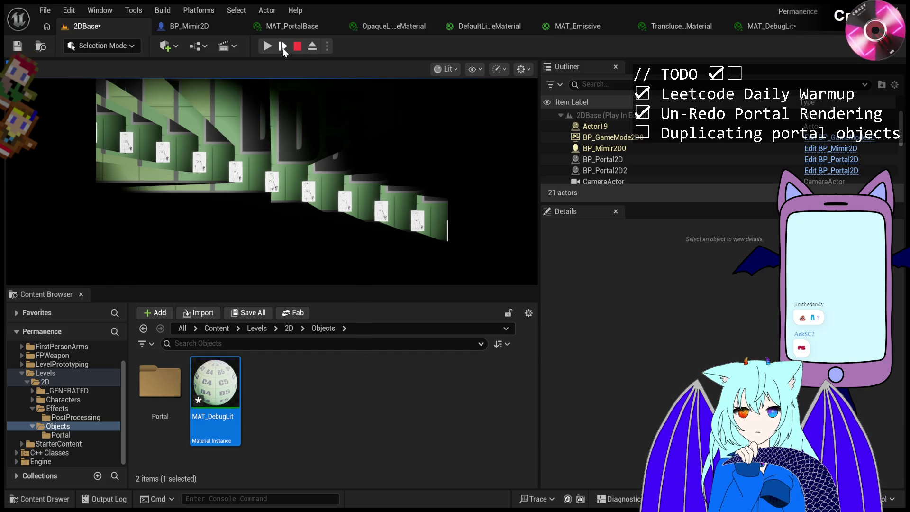
left_click(282, 47)
left_click(283, 48)
left_click(283, 48)
left_click(293, 49)
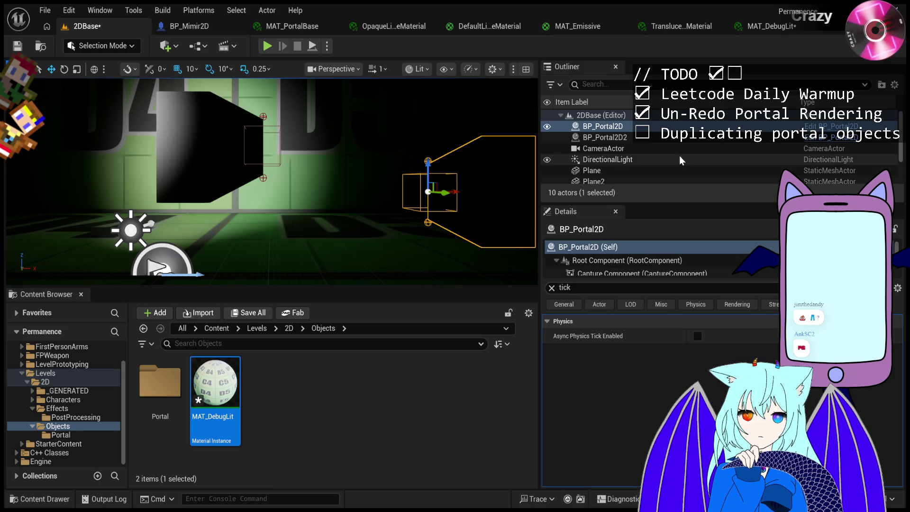
left_click(267, 46)
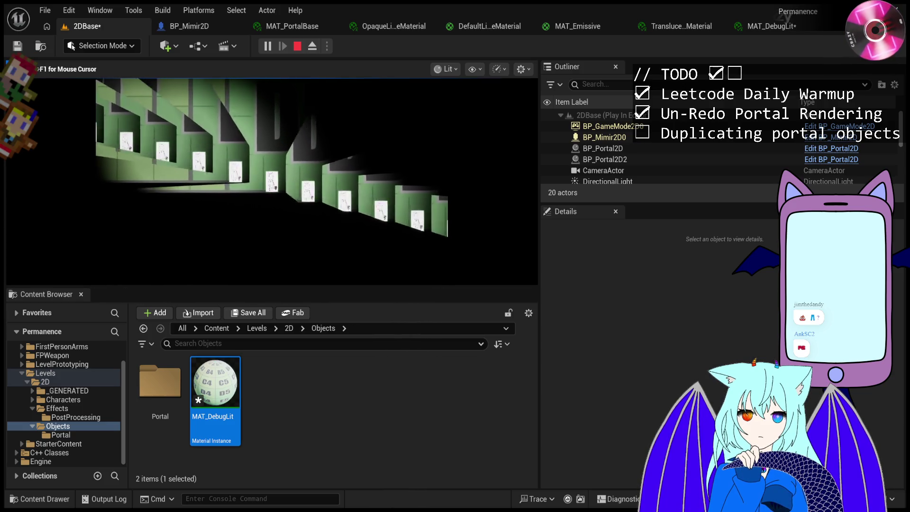
key("shift+F1")
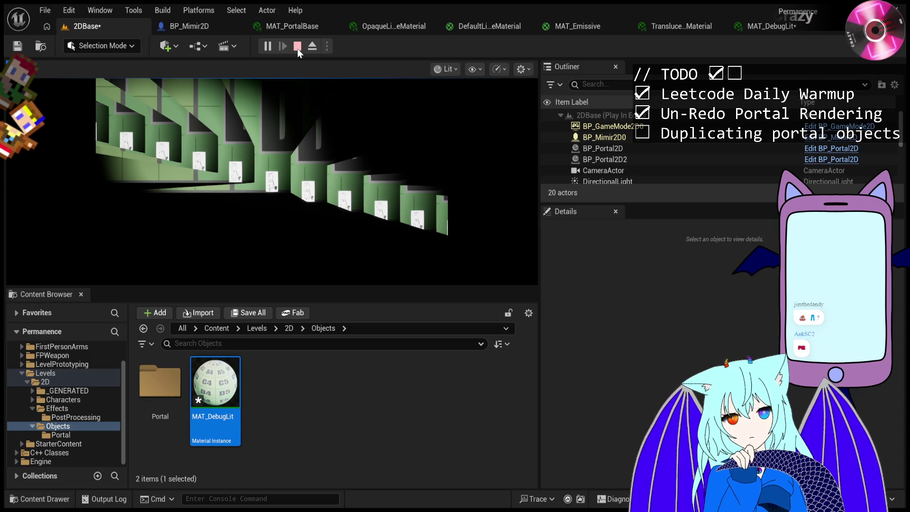
left_click(297, 47)
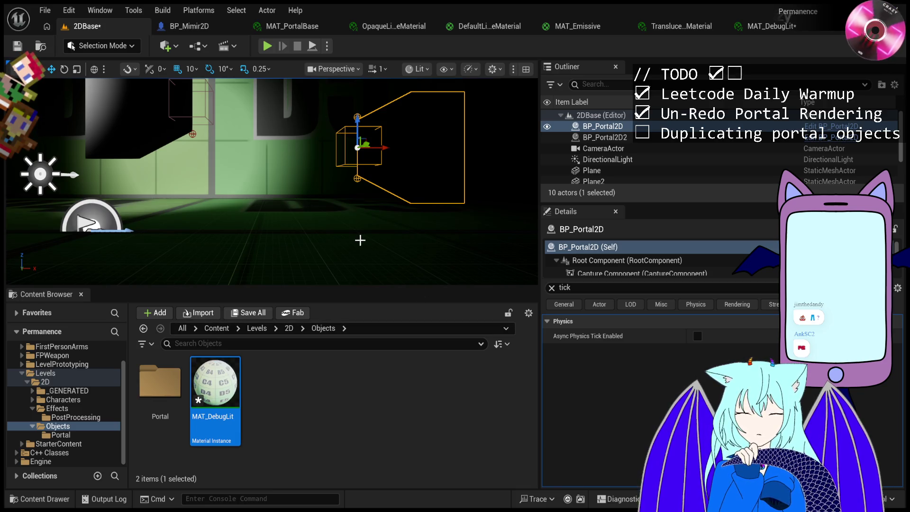
Play the level, walk the character right through the portal, then pause and step three frames.
left_click(268, 45)
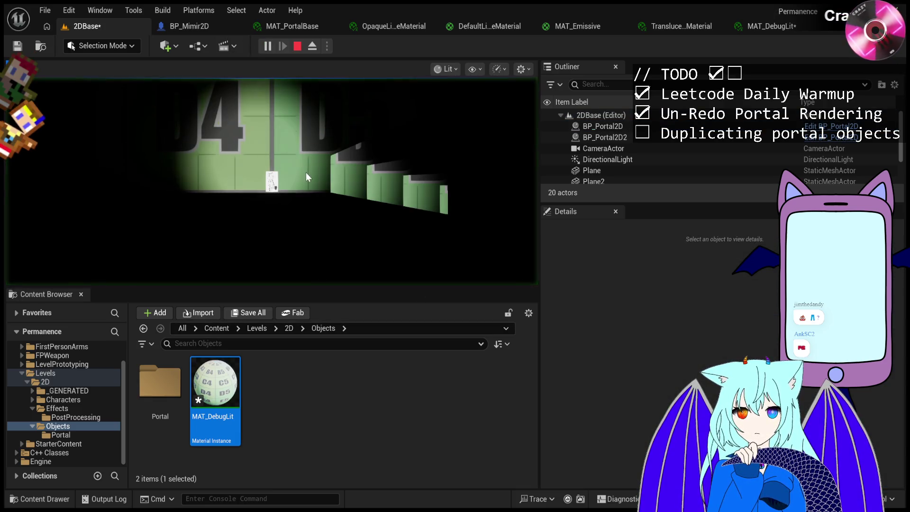
key("d")
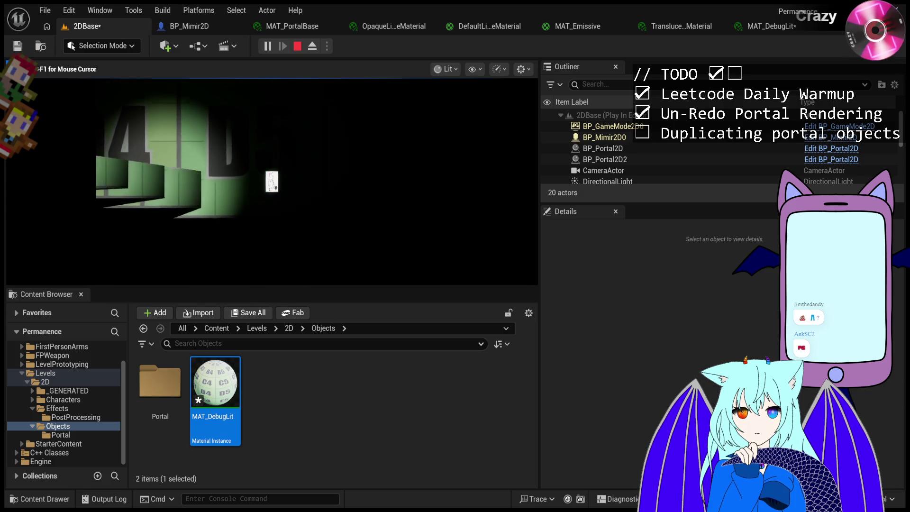
key("d")
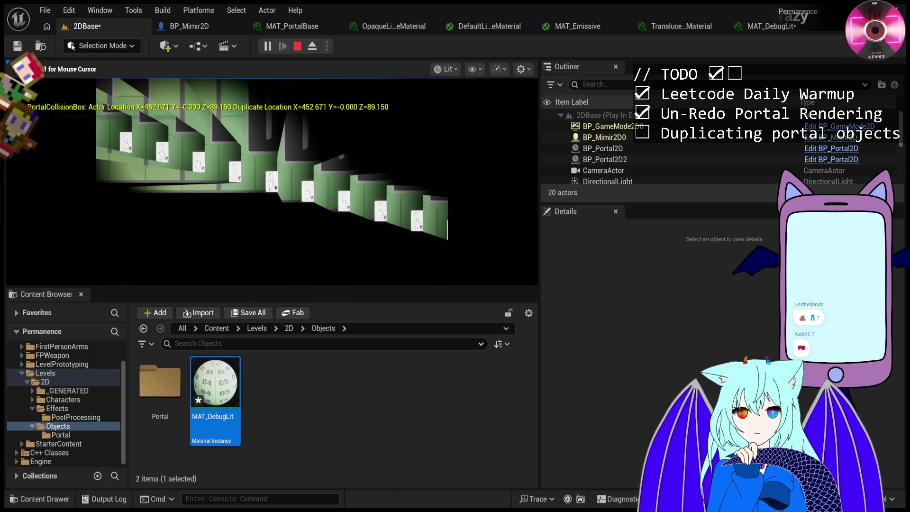
key("d")
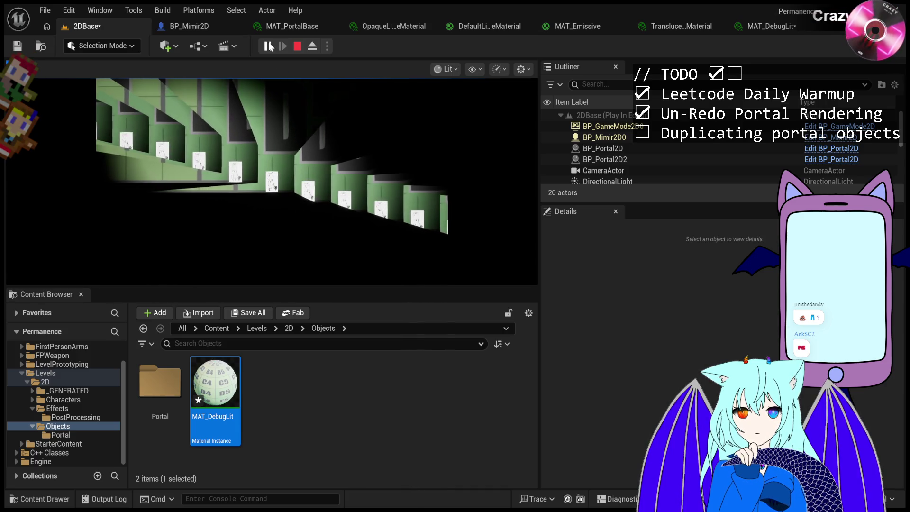
left_click(268, 46)
left_click(283, 47)
left_click(283, 47)
left_click(283, 47)
Resume and re-pause, step ten frames through the PortalCollisionBox location logs, then resume.
left_click(268, 47)
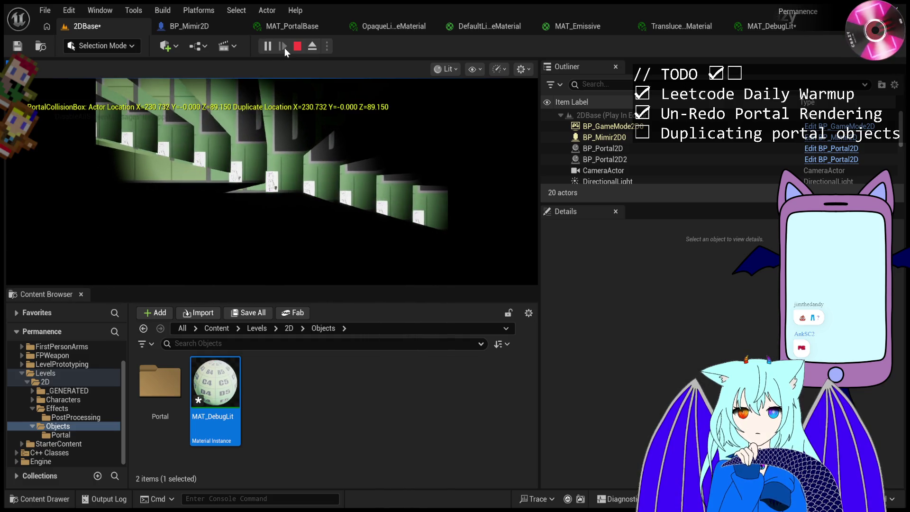
left_click(268, 47)
left_click(281, 51)
left_click(280, 50)
left_click(280, 50)
left_click(281, 50)
left_click(280, 50)
left_click(280, 51)
left_click(280, 50)
left_click(280, 50)
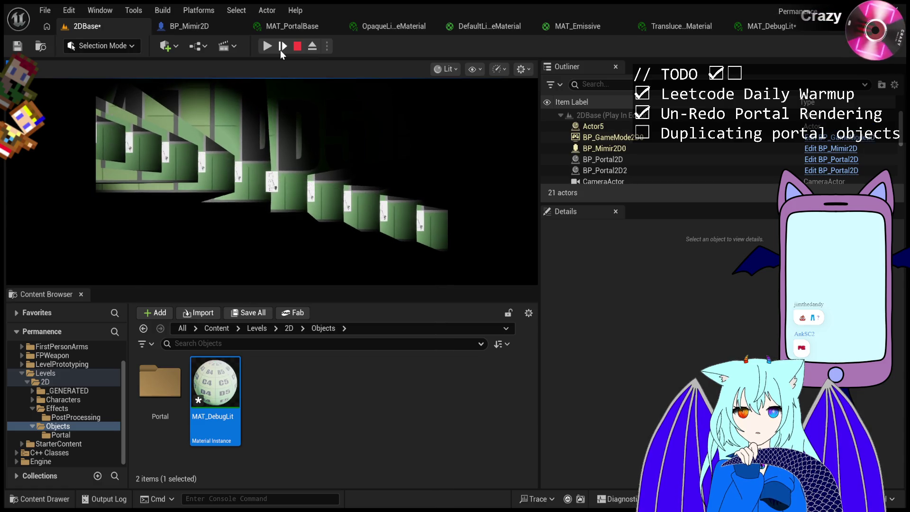
left_click(280, 50)
left_click(280, 51)
left_click(280, 50)
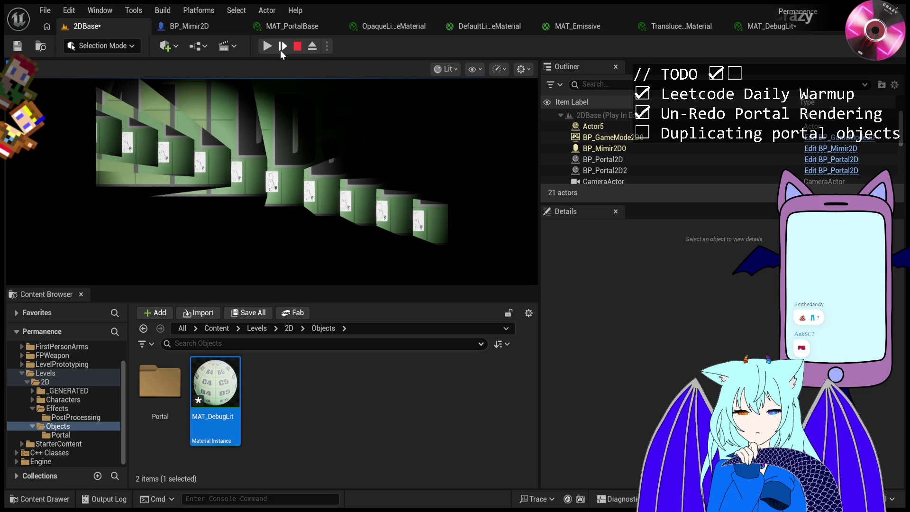
left_click(280, 51)
left_click(281, 50)
left_click(280, 50)
left_click(267, 46)
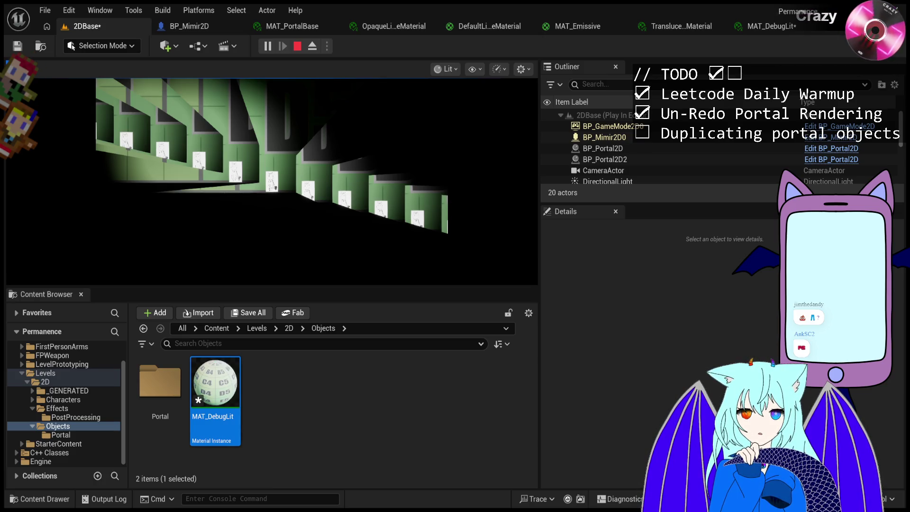
left_click(365, 101)
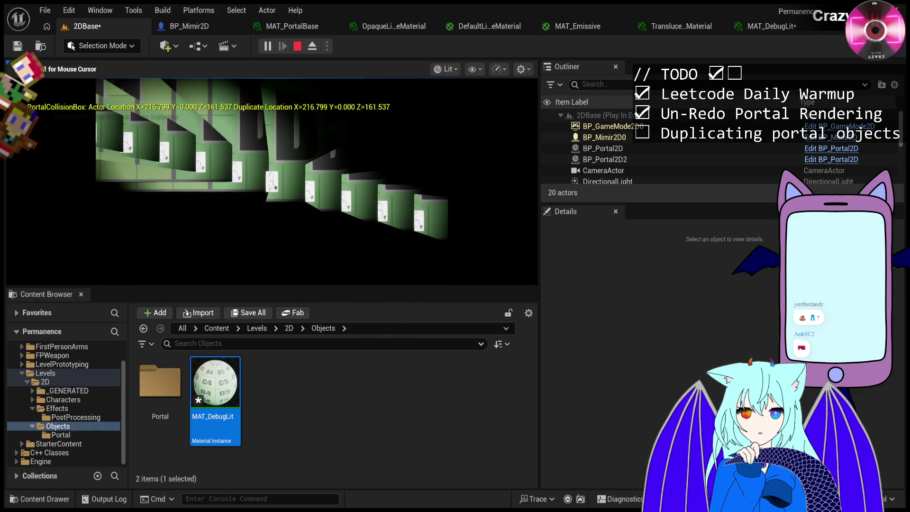
Restart Play In Editor and free the mouse with Shift+F1 to read the PortalCollisionBox logs.
key("Escape")
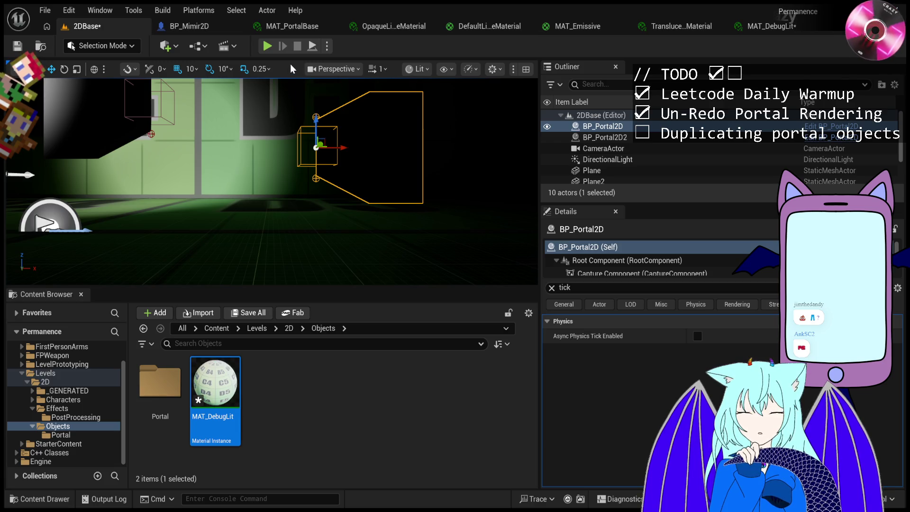
left_click(271, 48)
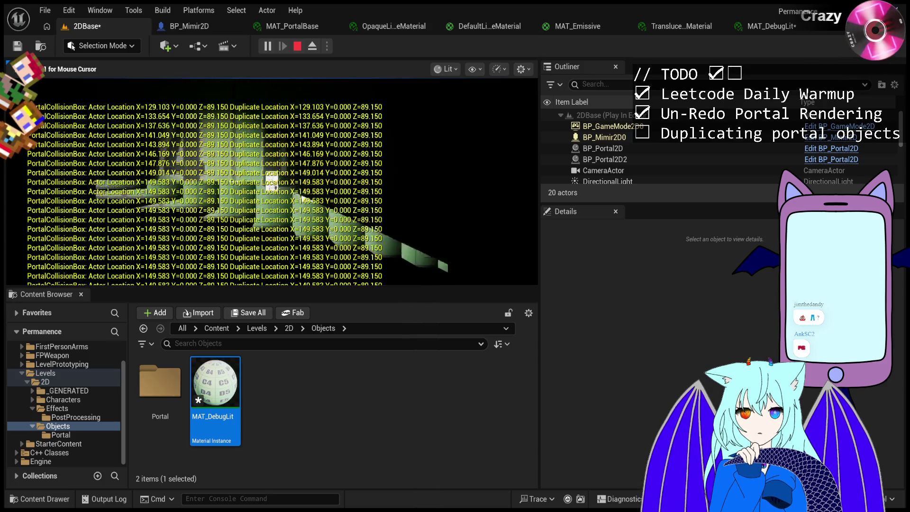
key("shift+F1")
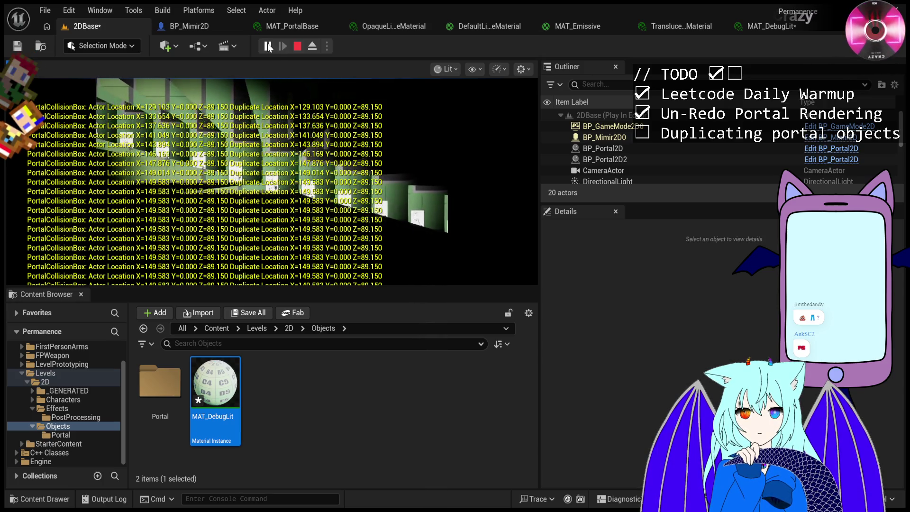
Pause the game, let it run briefly, pause again and step eleven frames forward.
left_click(268, 46)
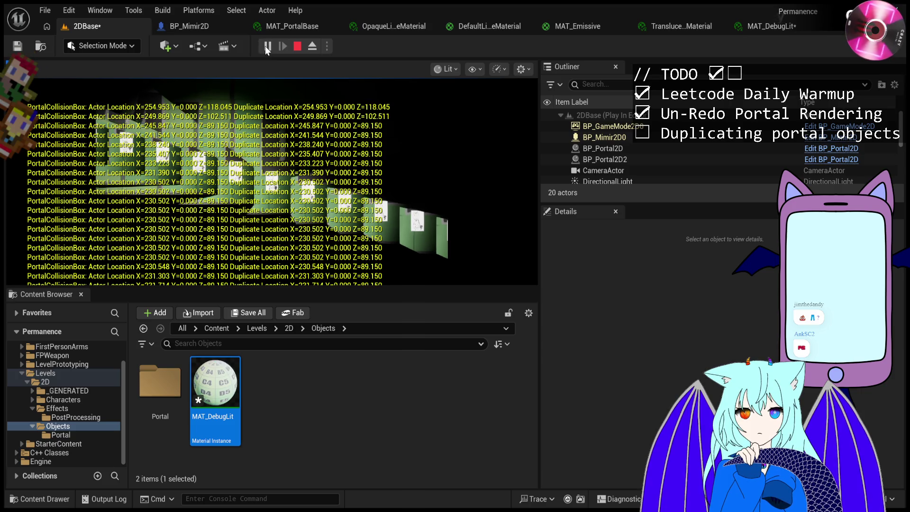
left_click(267, 46)
left_click(268, 46)
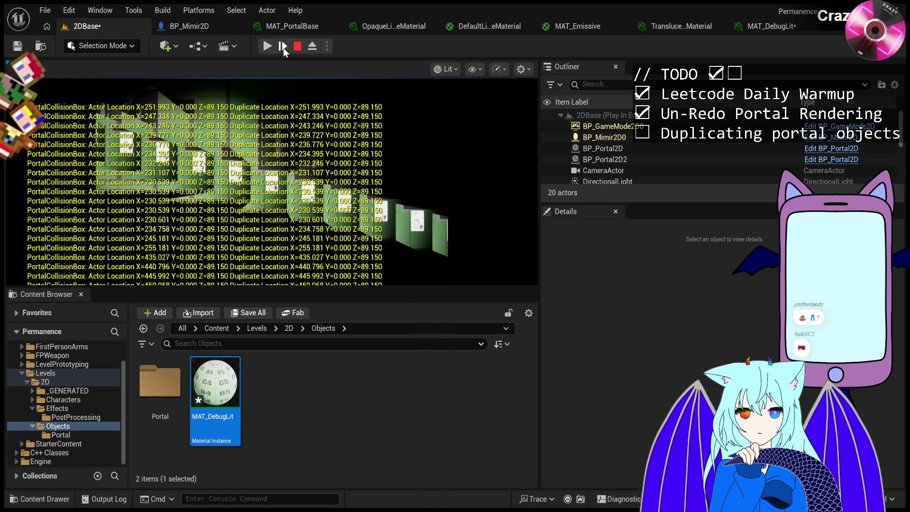
left_click(284, 47)
left_click(284, 47)
left_click(283, 47)
left_click(284, 48)
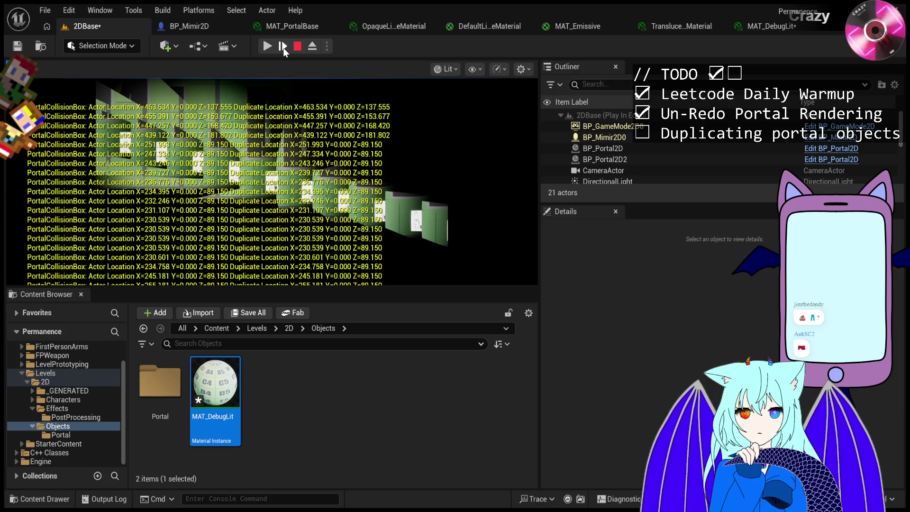
left_click(283, 47)
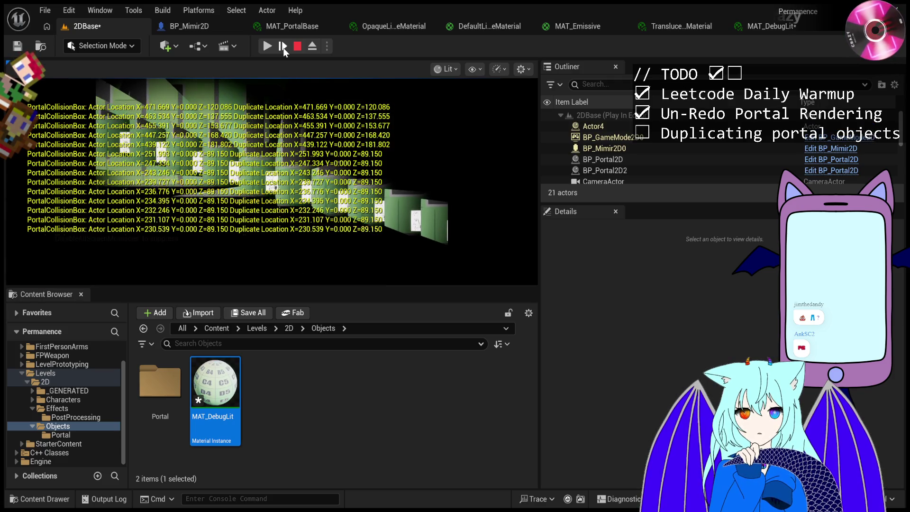
left_click(283, 47)
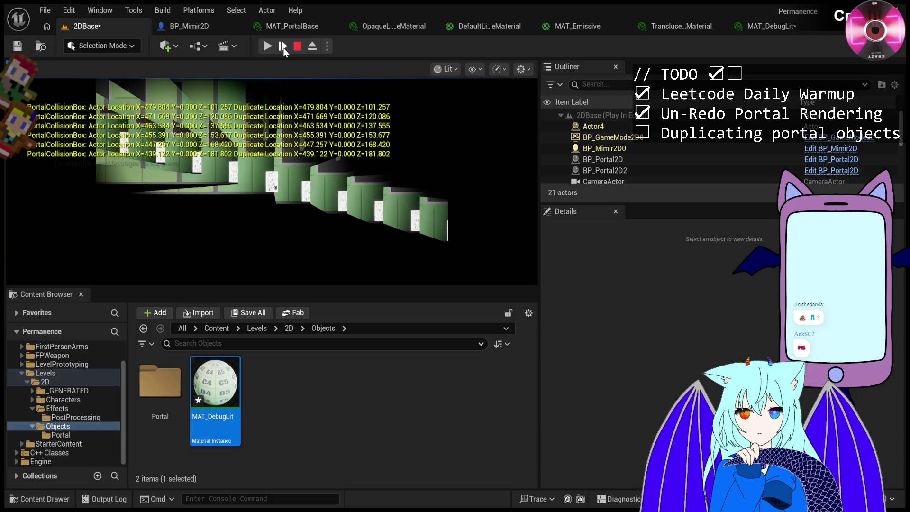
left_click(283, 47)
left_click(283, 47)
left_click(284, 47)
left_click(283, 48)
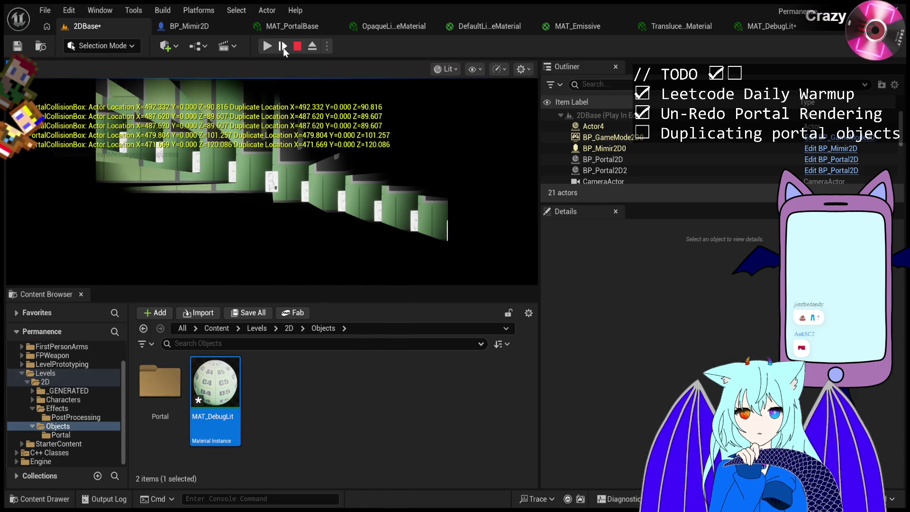
left_click(284, 47)
left_click(283, 48)
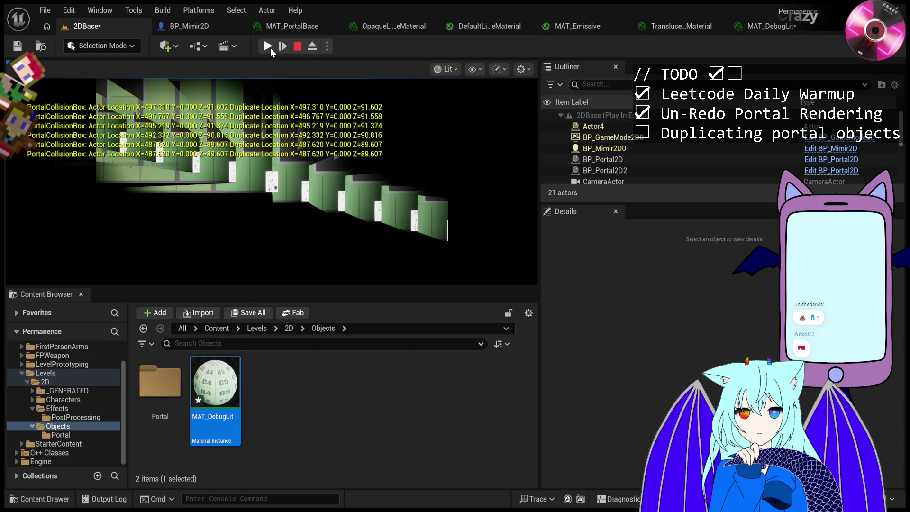
Resume briefly, then step thirteen more frames through the location logs.
left_click(270, 48)
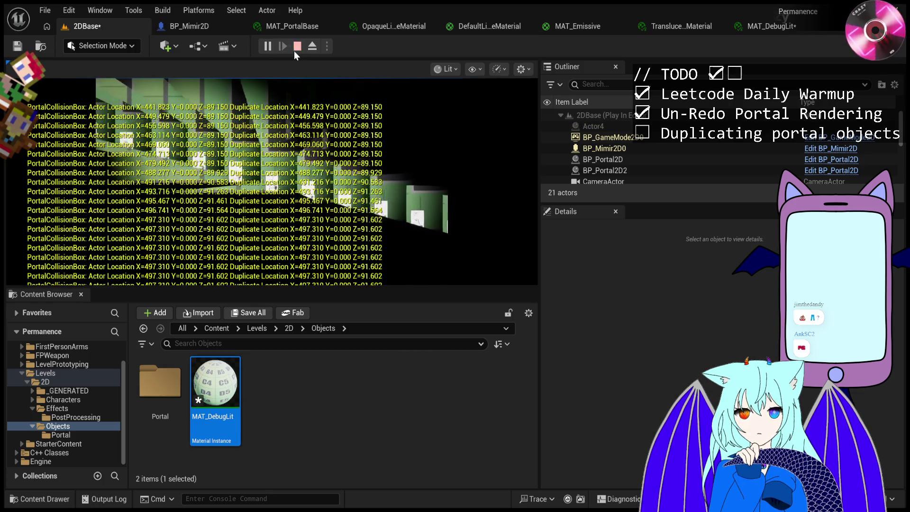
left_click(286, 50)
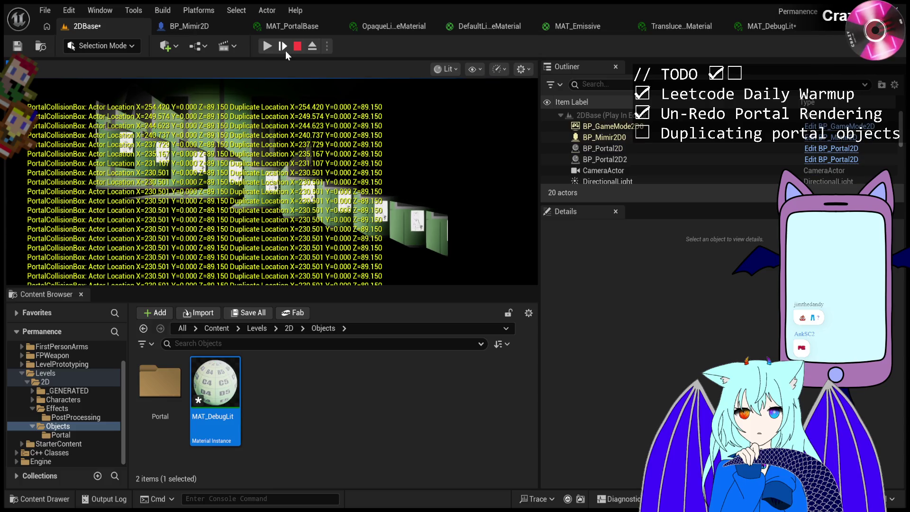
left_click(285, 50)
left_click(285, 50)
left_click(285, 50)
left_click(285, 50)
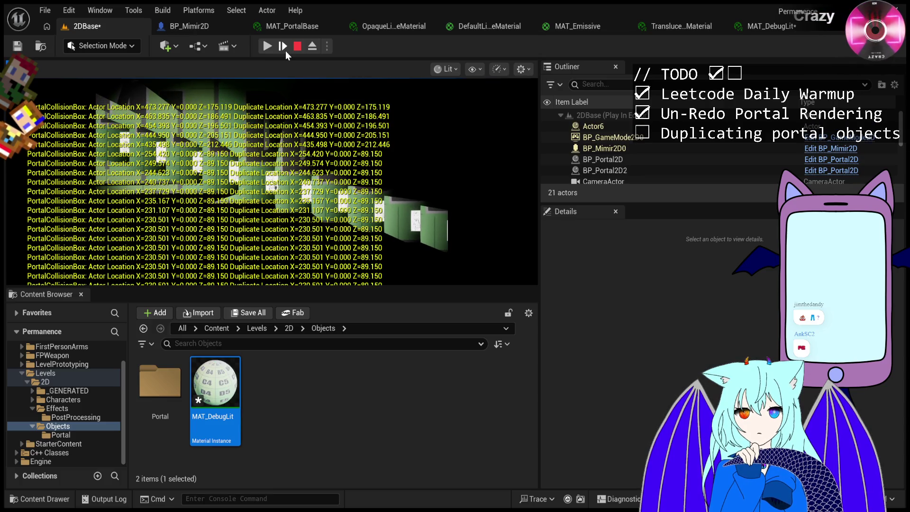
left_click(286, 50)
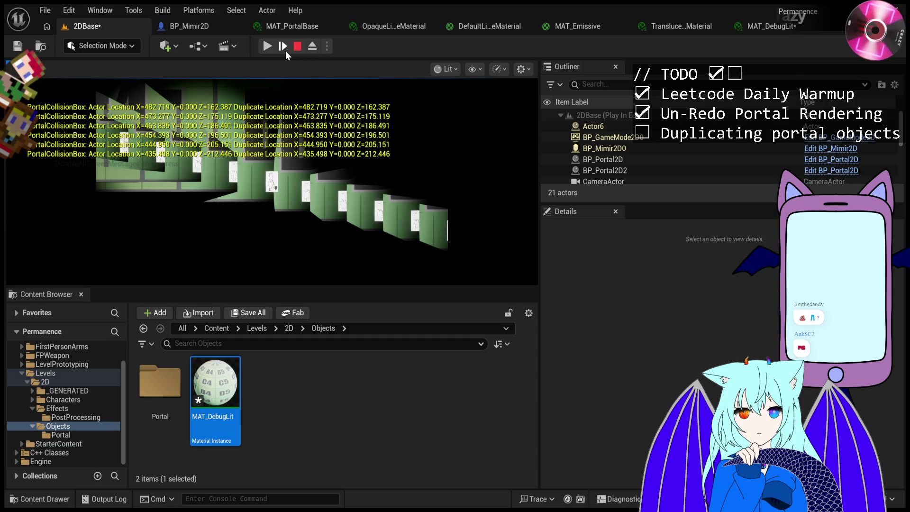
left_click(286, 51)
left_click(286, 51)
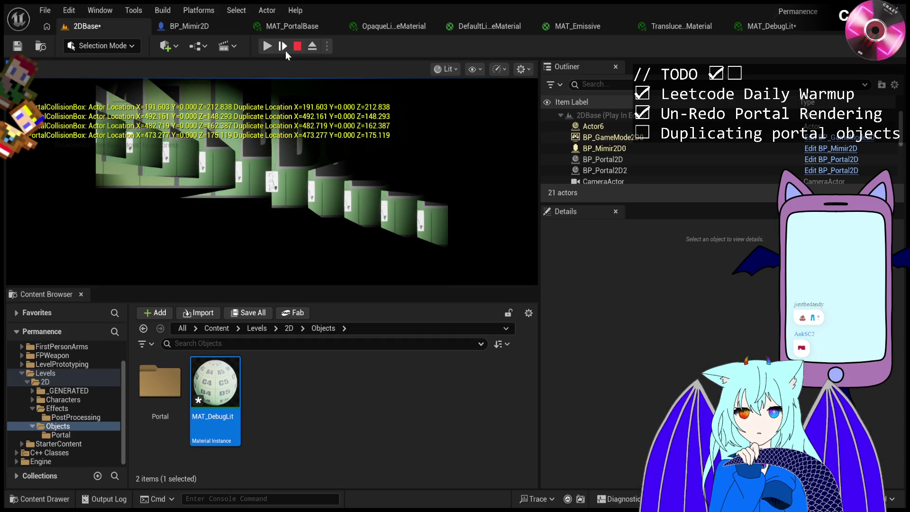
left_click(285, 51)
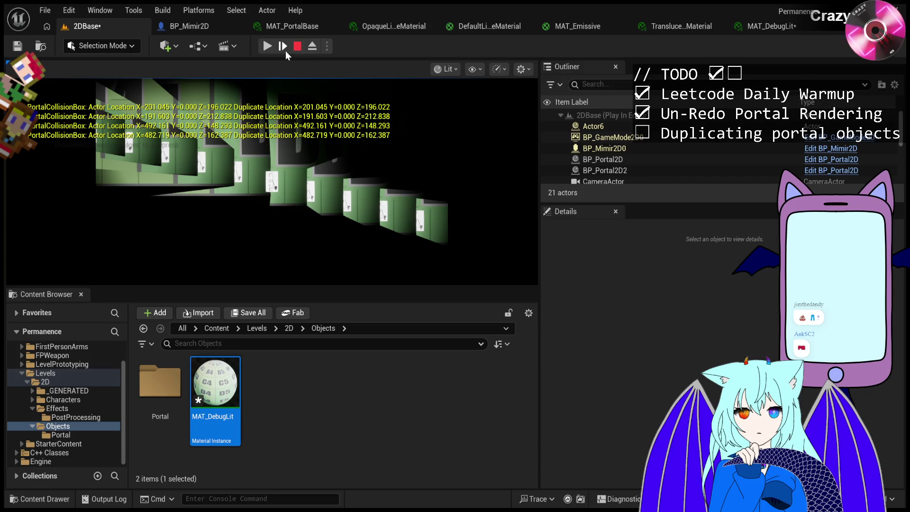
left_click(285, 50)
left_click(286, 50)
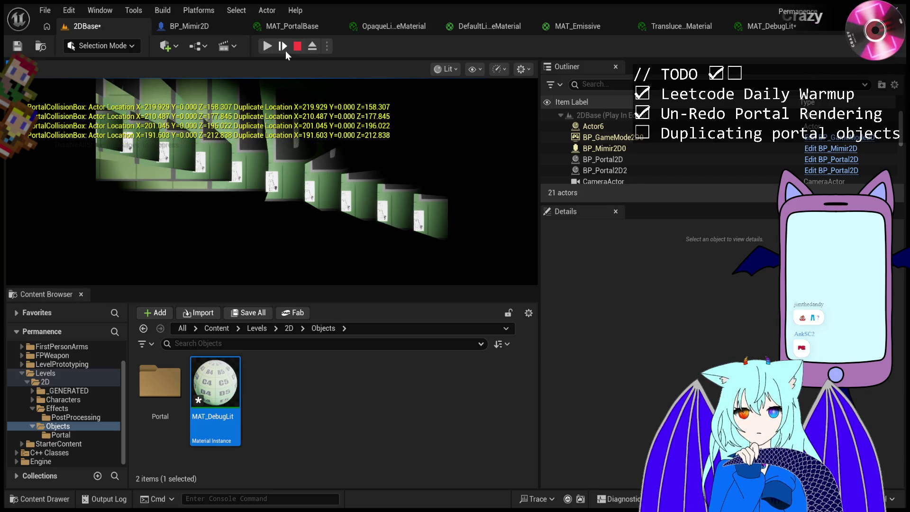
left_click(286, 50)
left_click(286, 51)
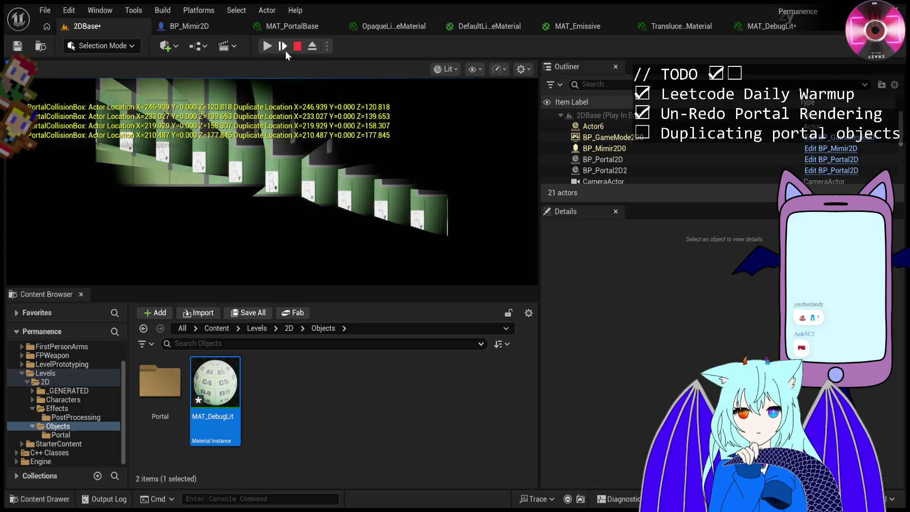
left_click(286, 50)
Run and re-pause the game, then advance three frames until Actor8 spawns.
left_click(268, 47)
left_click(268, 47)
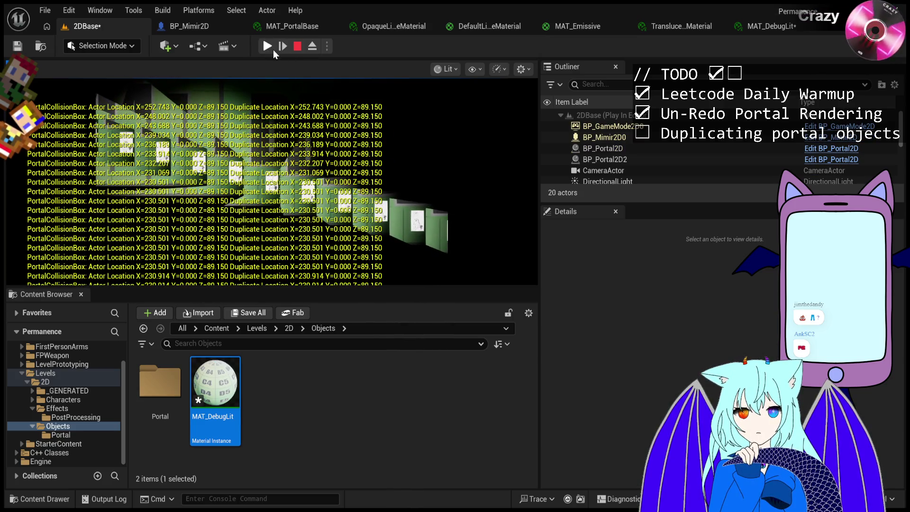
left_click(282, 50)
left_click(283, 49)
left_click(284, 50)
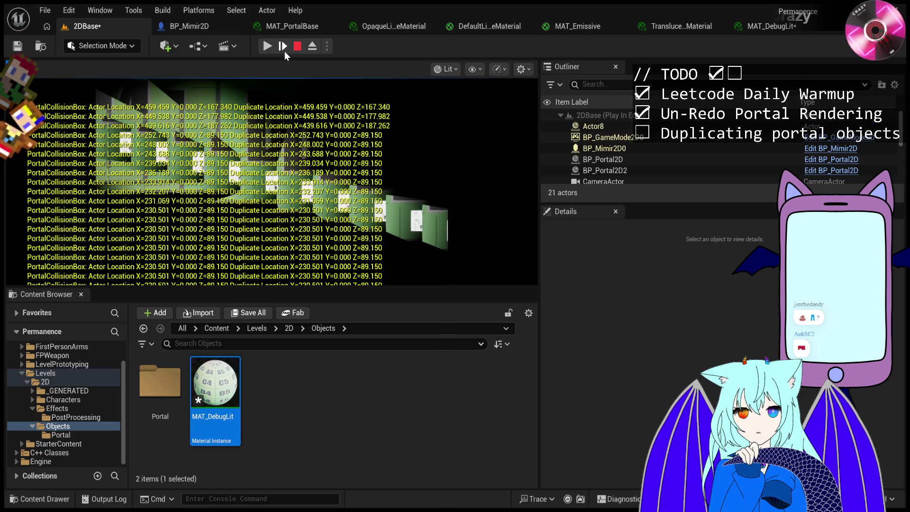
Select Actor8, clear the Details filter, and step six frames watching its Location X.
left_click(593, 126)
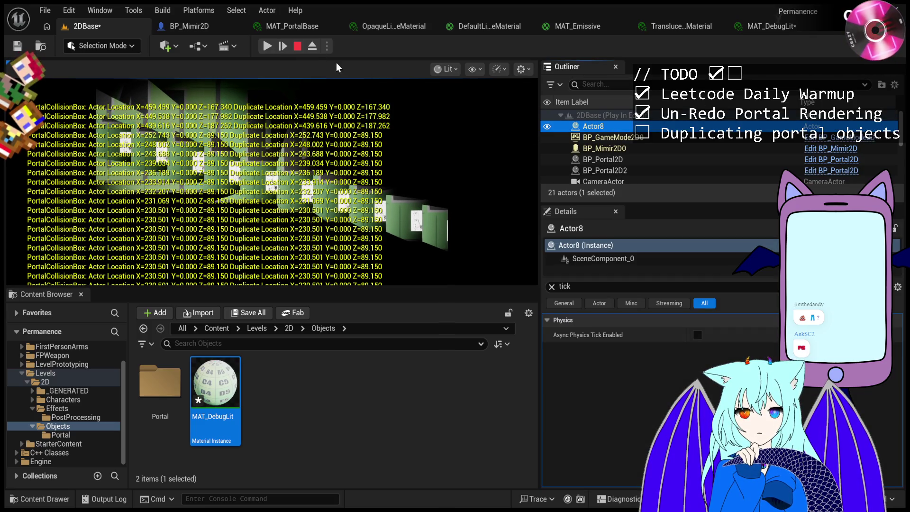
left_click(552, 287)
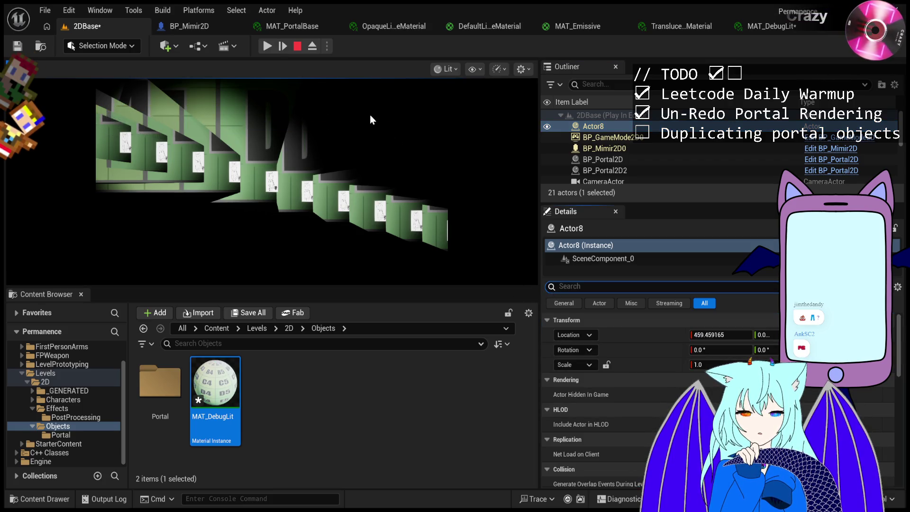
left_click(285, 45)
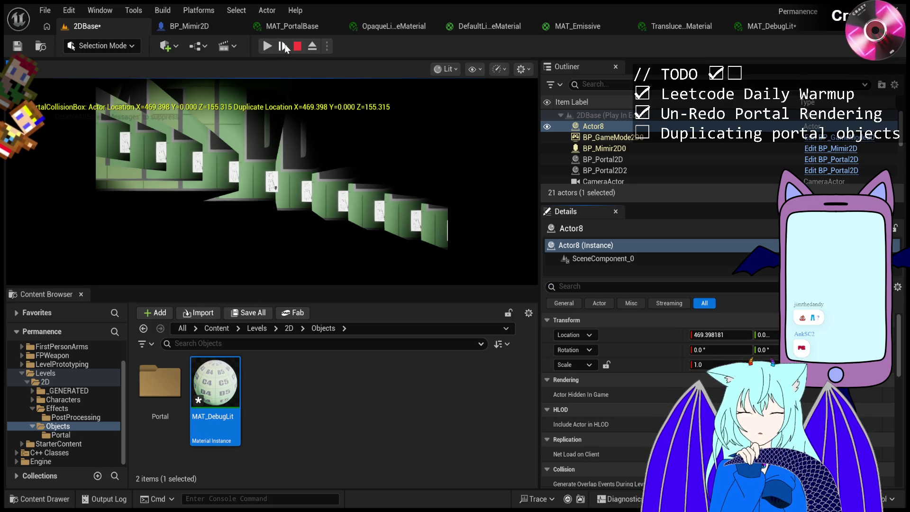
left_click(284, 46)
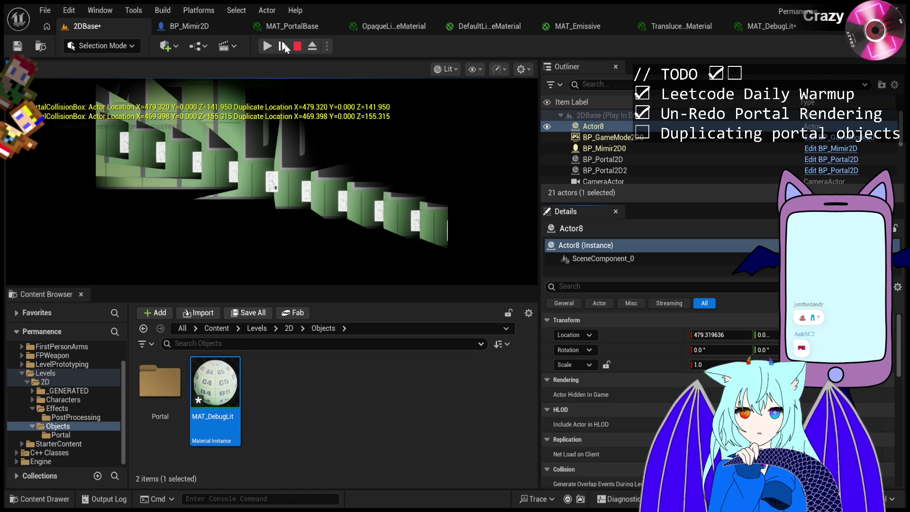
left_click(284, 46)
left_click(285, 46)
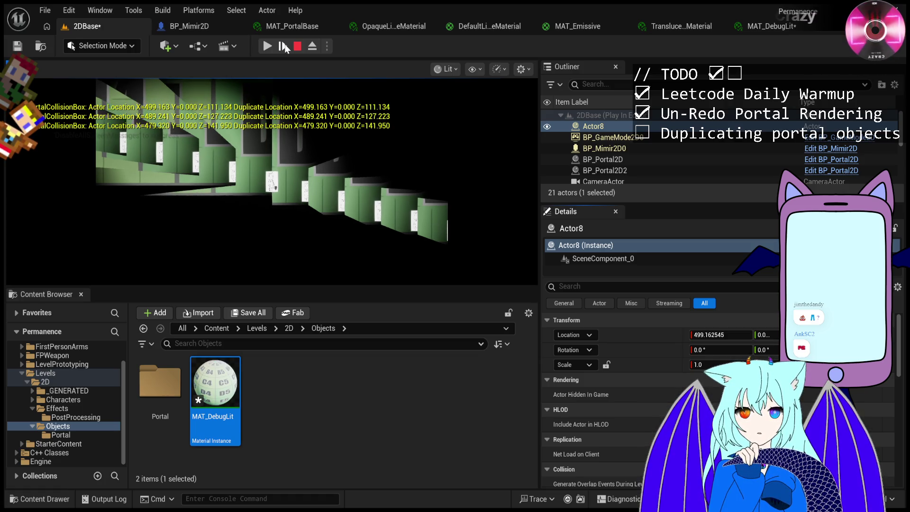
left_click(284, 46)
left_click(284, 46)
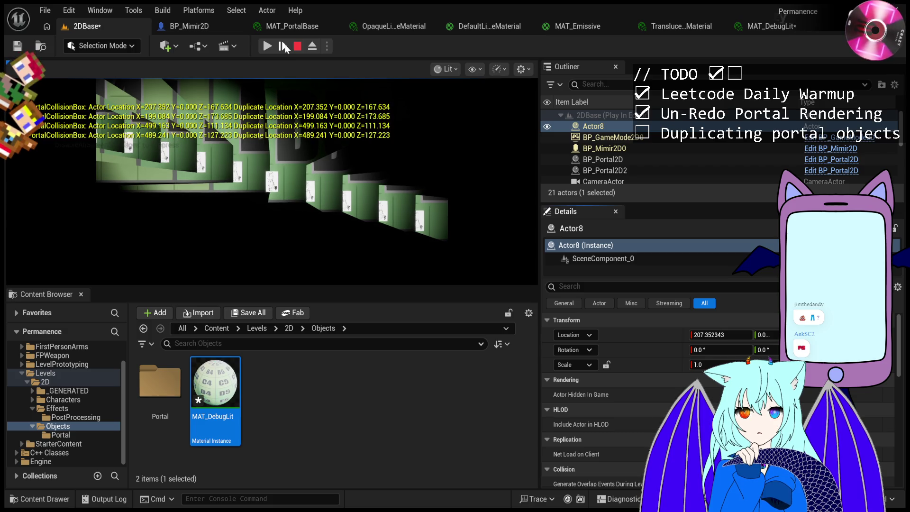
Step six more frames until Actor8 reaches X=217.876, then select BP_Mimir2D0.
left_click(285, 46)
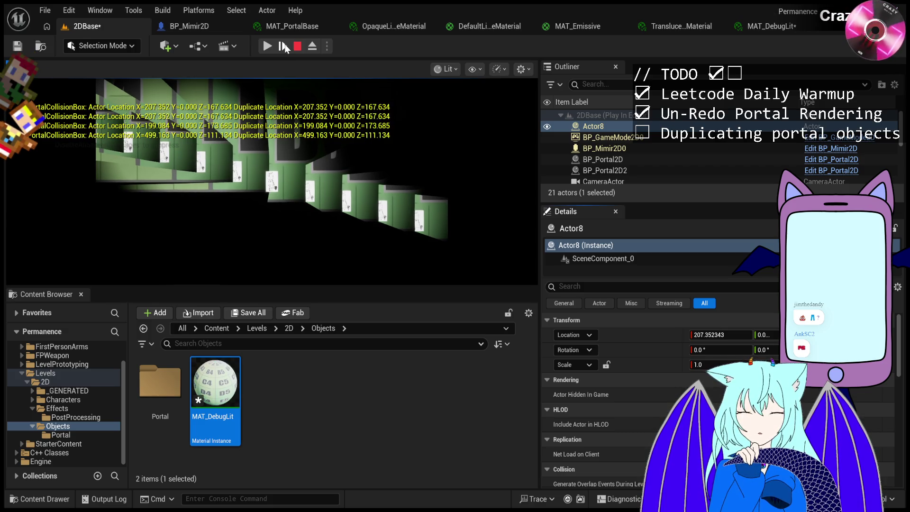
left_click(284, 46)
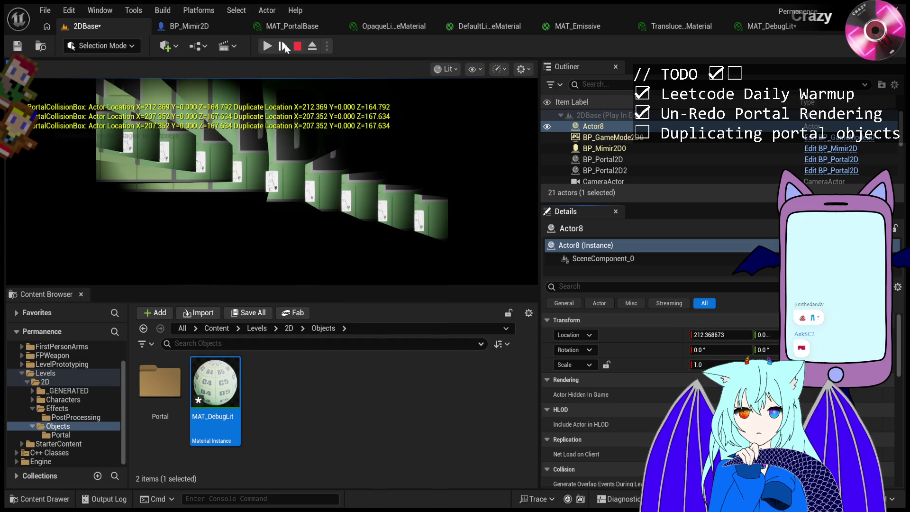
left_click(284, 46)
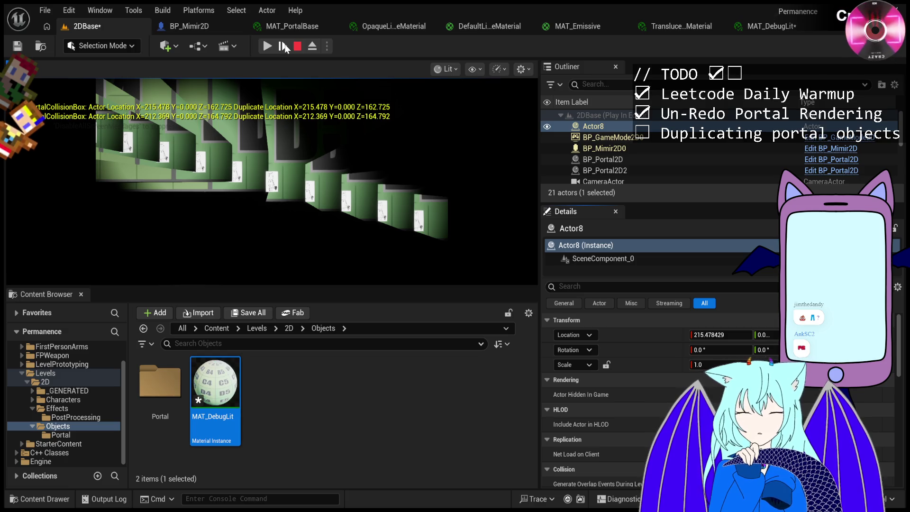
left_click(284, 46)
left_click(285, 46)
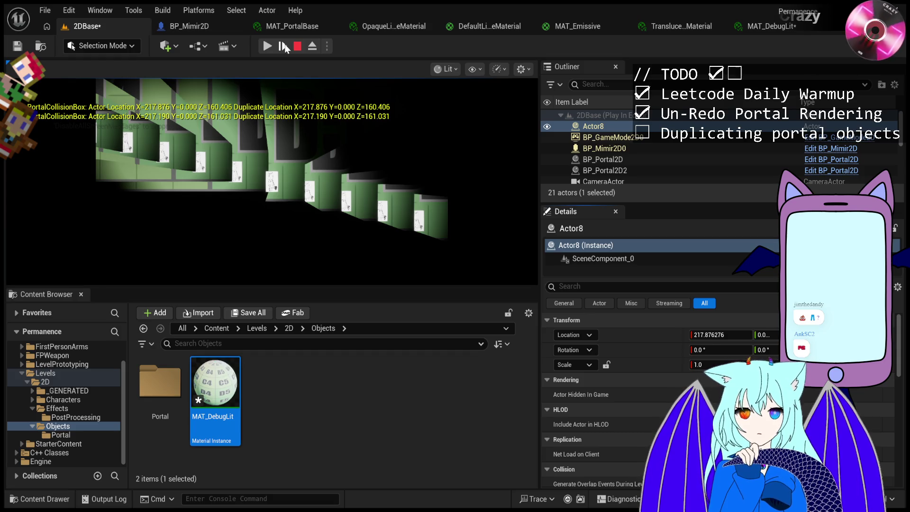
left_click(284, 46)
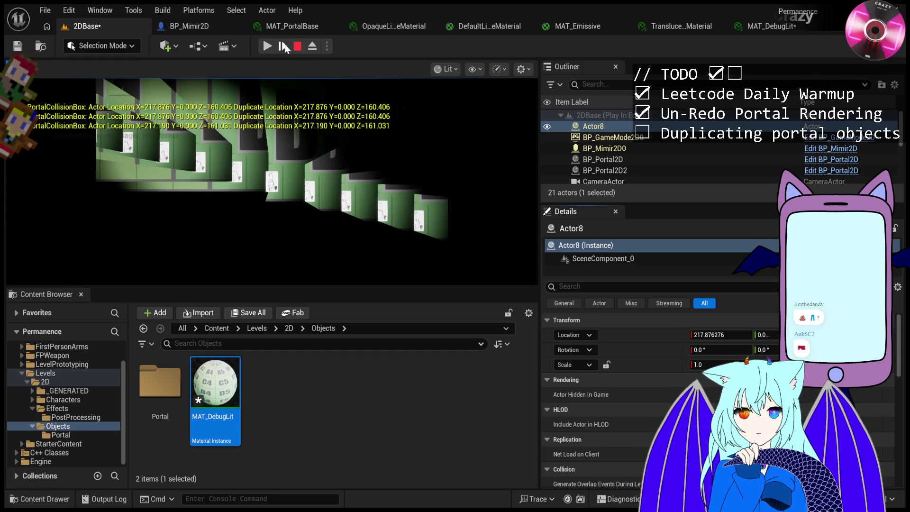
left_click(588, 149)
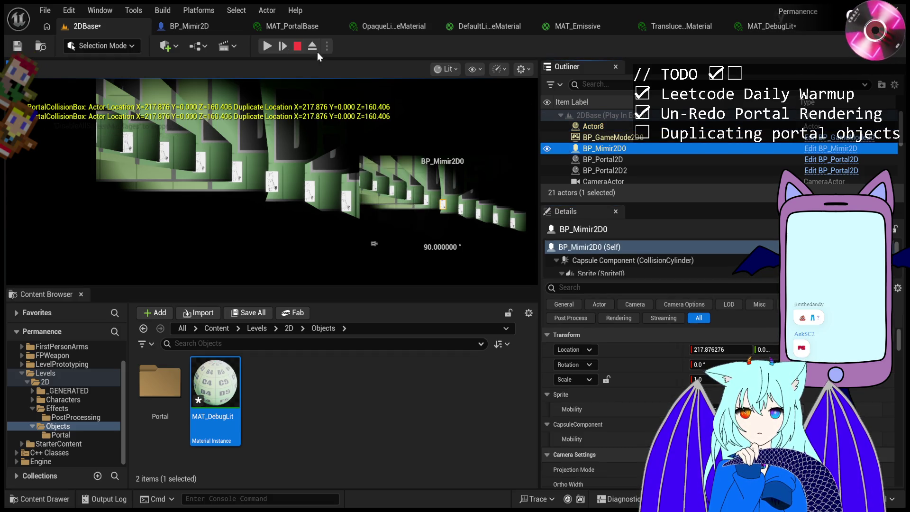
Step the paused game frame by frame, with one brief resume and re-pause, until BP_Mimir2D0 logs X≈500.65.
left_click(281, 47)
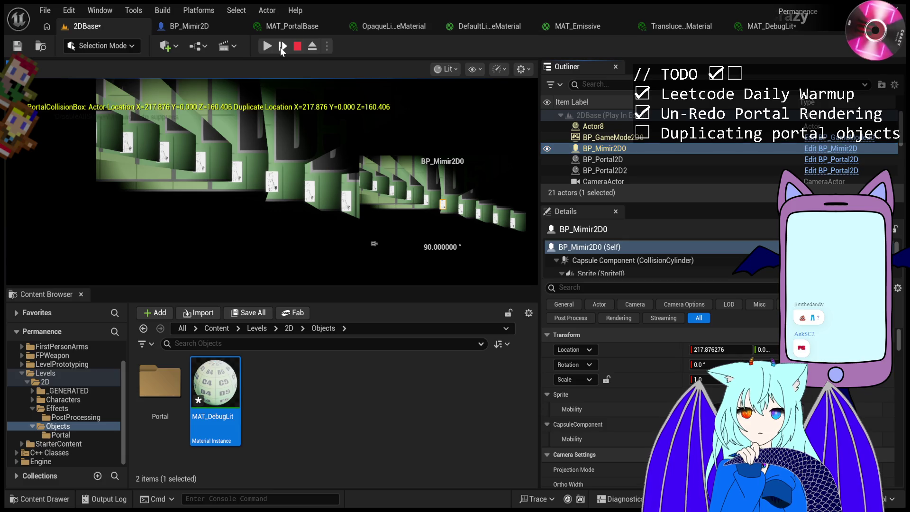
left_click(282, 47)
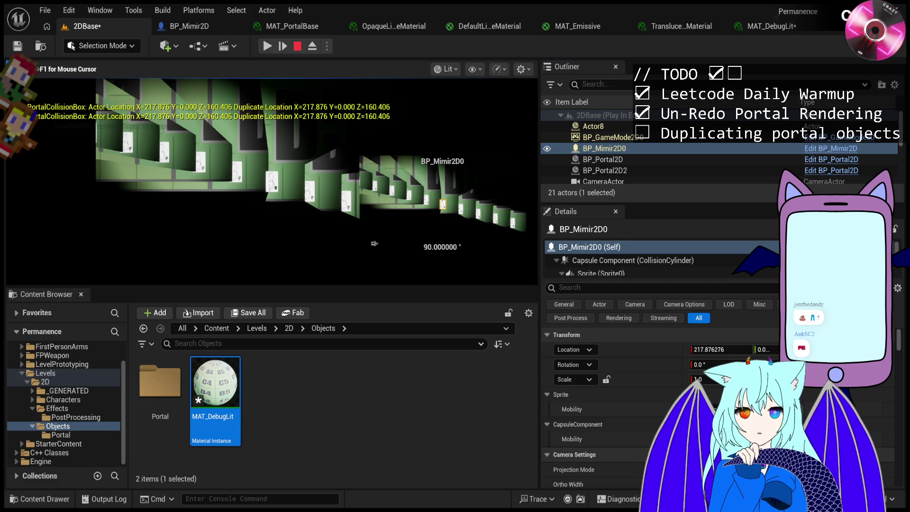
left_click(265, 50)
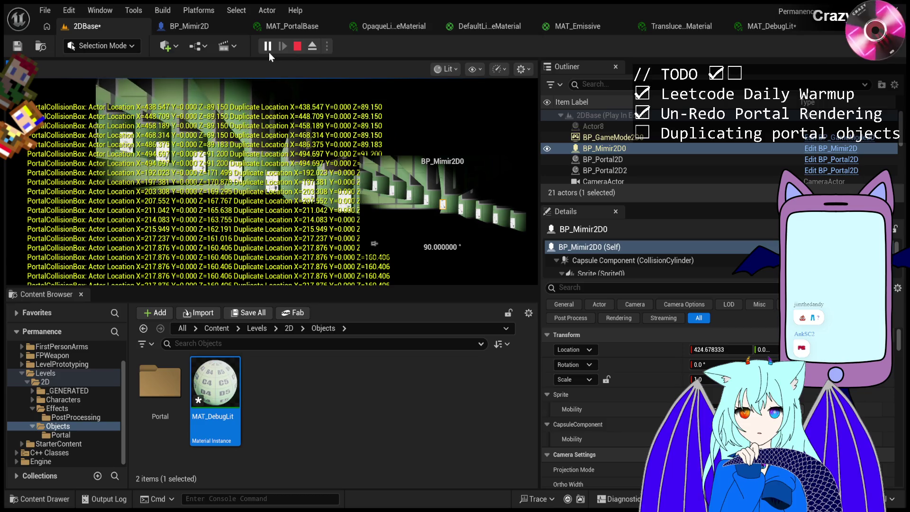
left_click(271, 49)
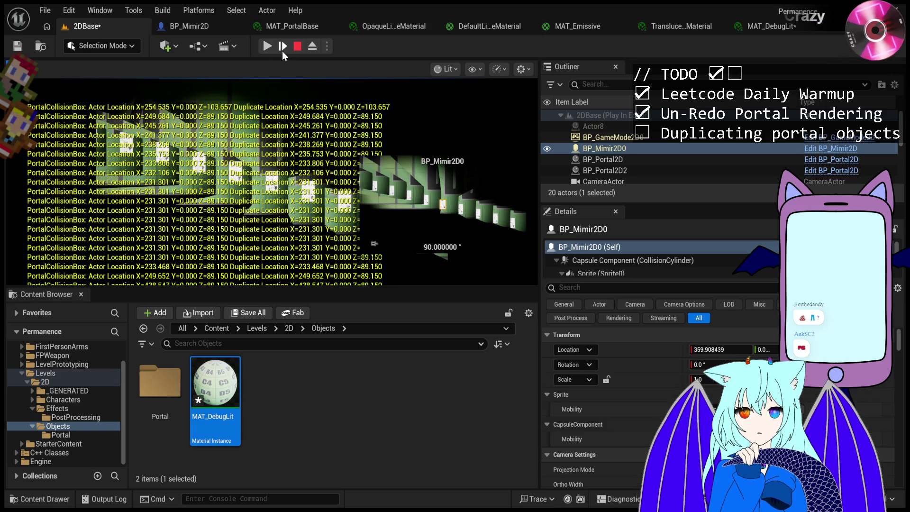
left_click(283, 50)
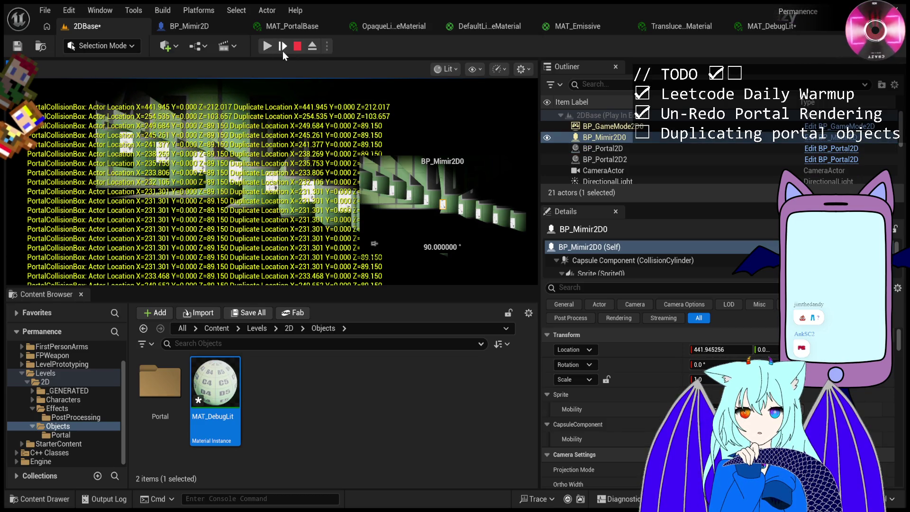
left_click(283, 49)
left_click(283, 51)
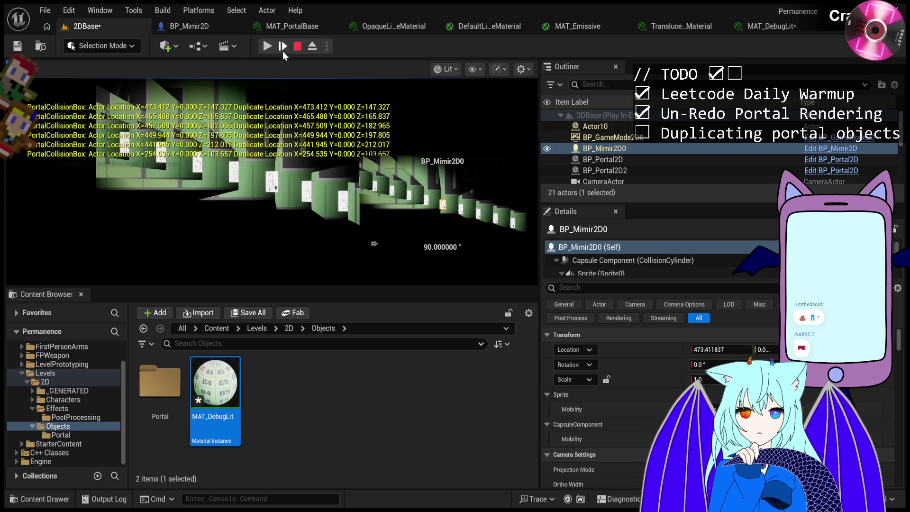
left_click(283, 53)
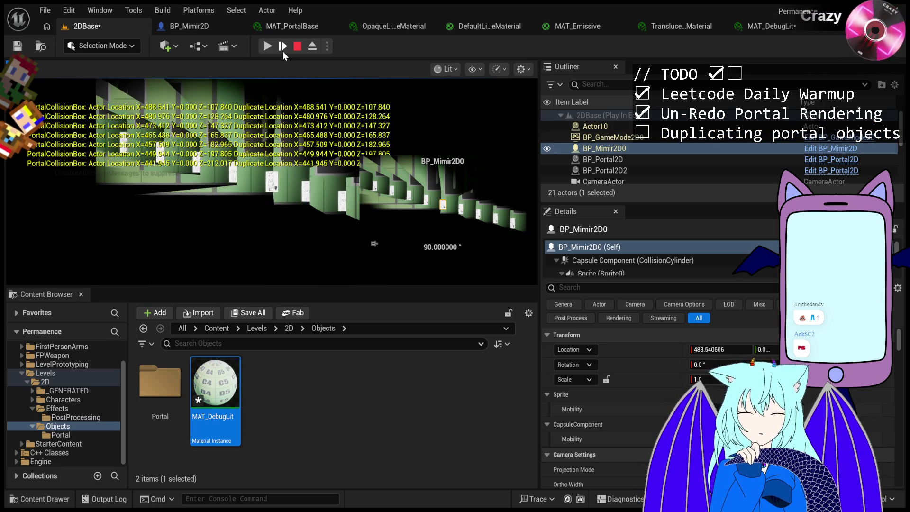
left_click(283, 52)
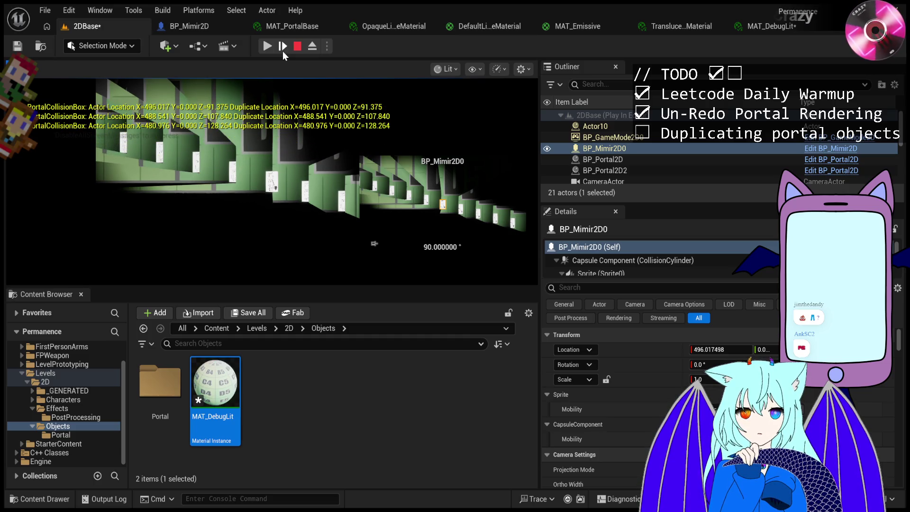
left_click(283, 52)
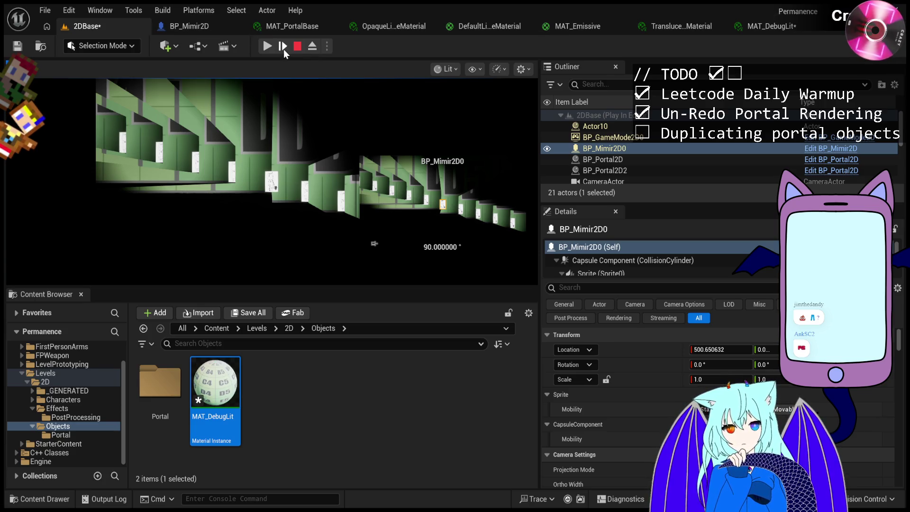
Advance three frames, then briefly resume and pause again while reading the PortalCollisionBox logs.
left_click(283, 47)
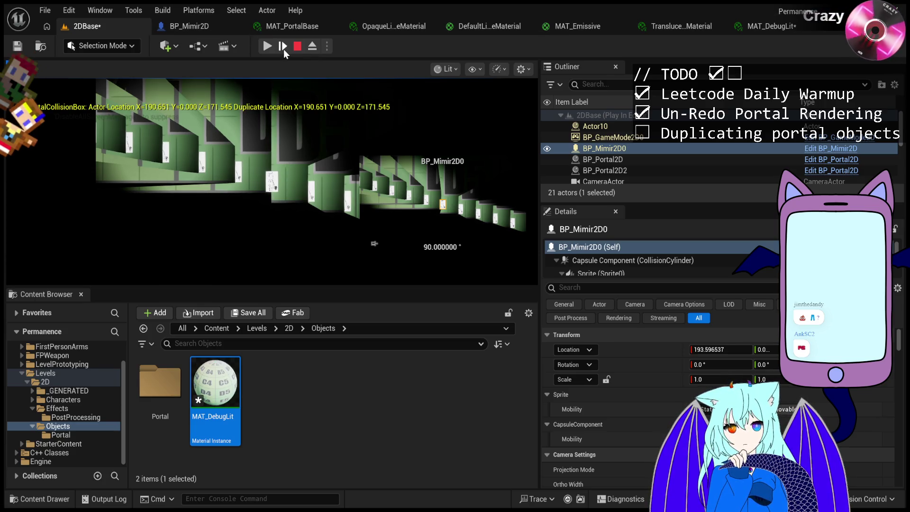
left_click(283, 47)
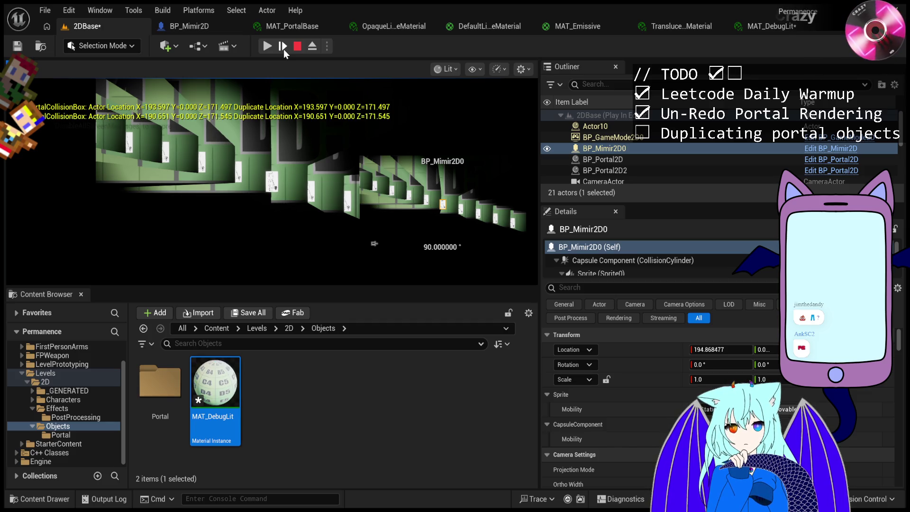
left_click(284, 48)
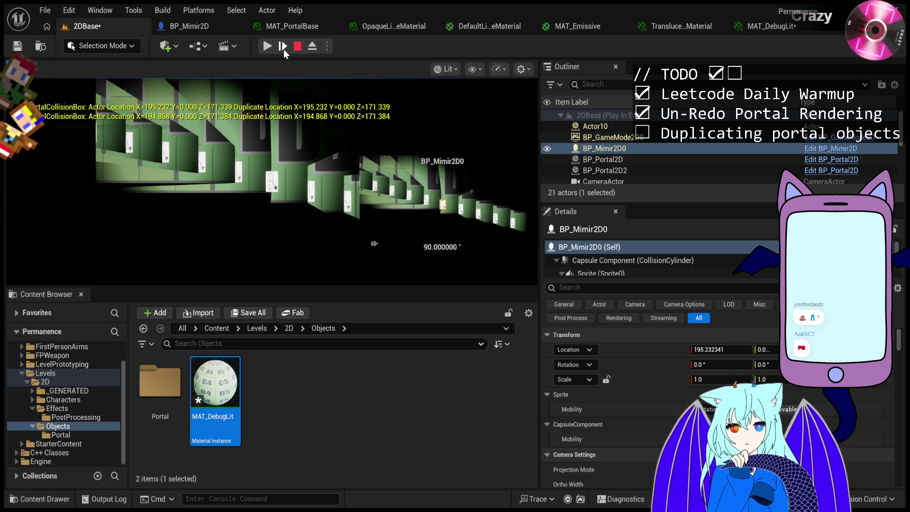
left_click(268, 47)
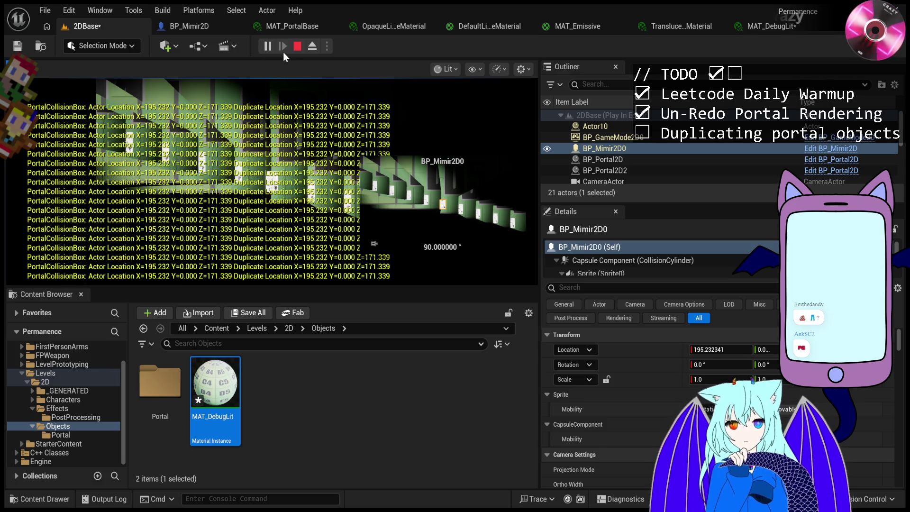
left_click(268, 46)
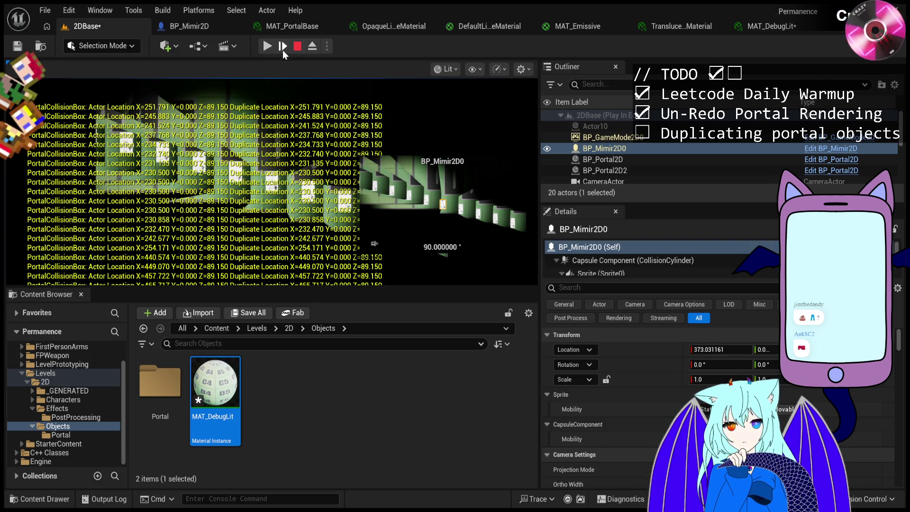
Step six more frames and toggle resume/pause until BP_Mimir2D0 logs X=464.944, Z=89.150.
left_click(283, 48)
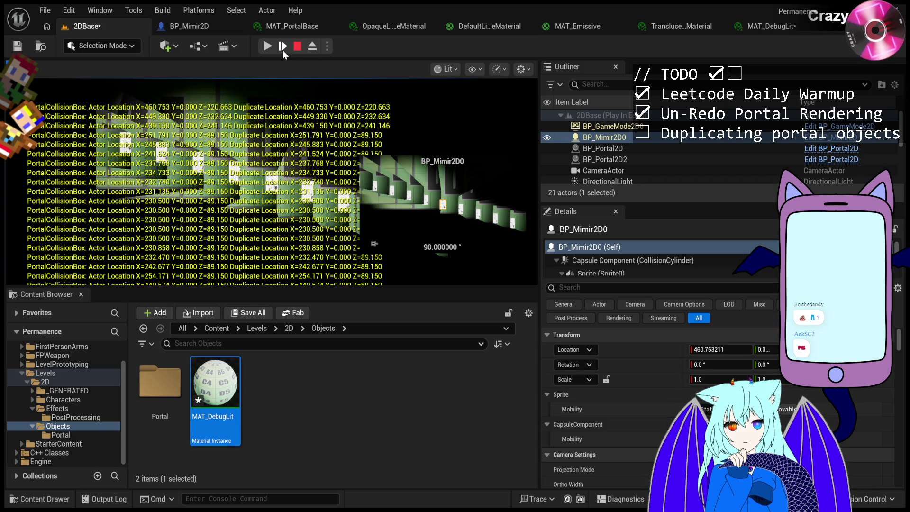
left_click(283, 48)
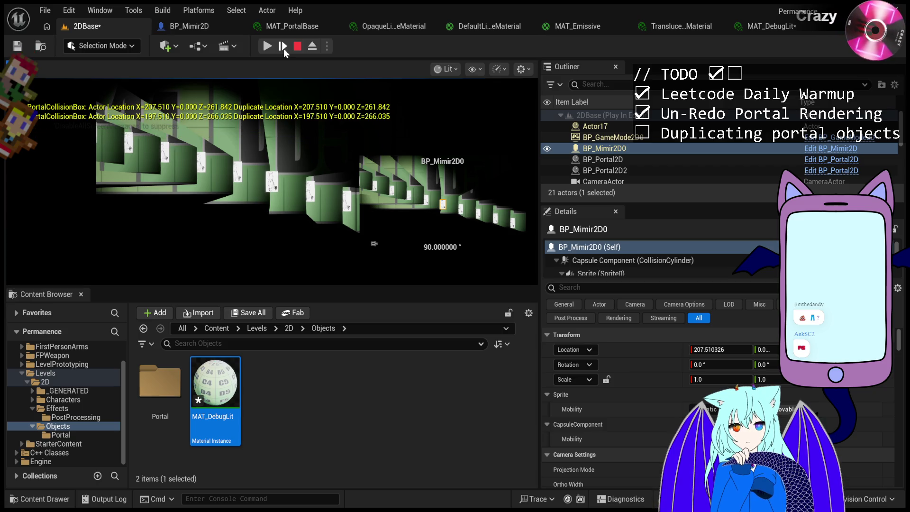
left_click(283, 47)
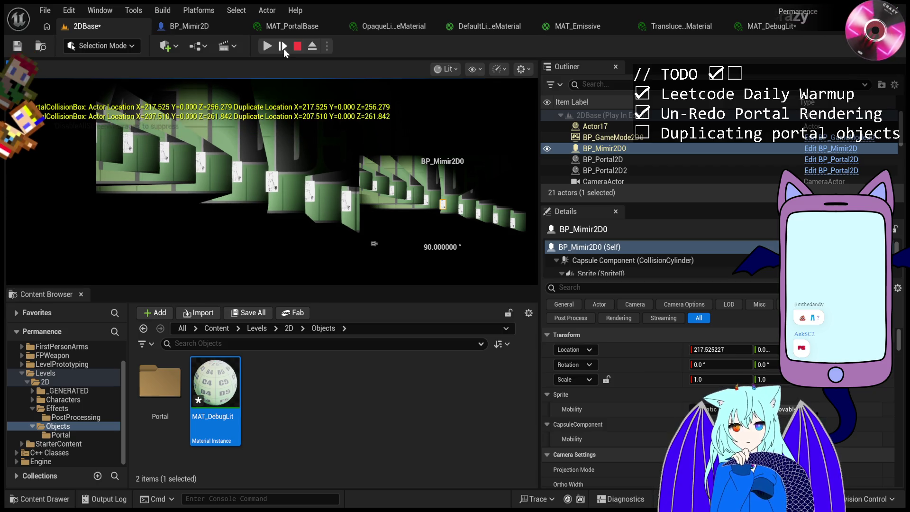
left_click(283, 48)
left_click(283, 47)
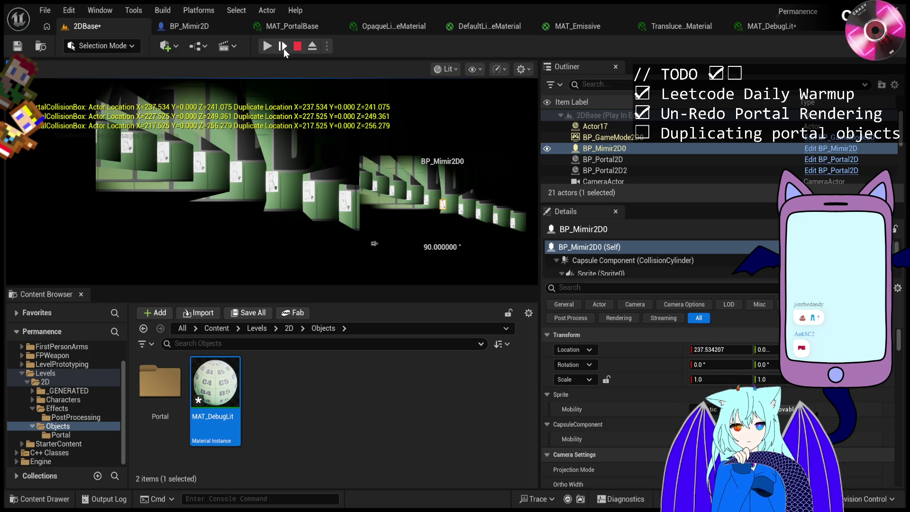
left_click(283, 48)
left_click(268, 46)
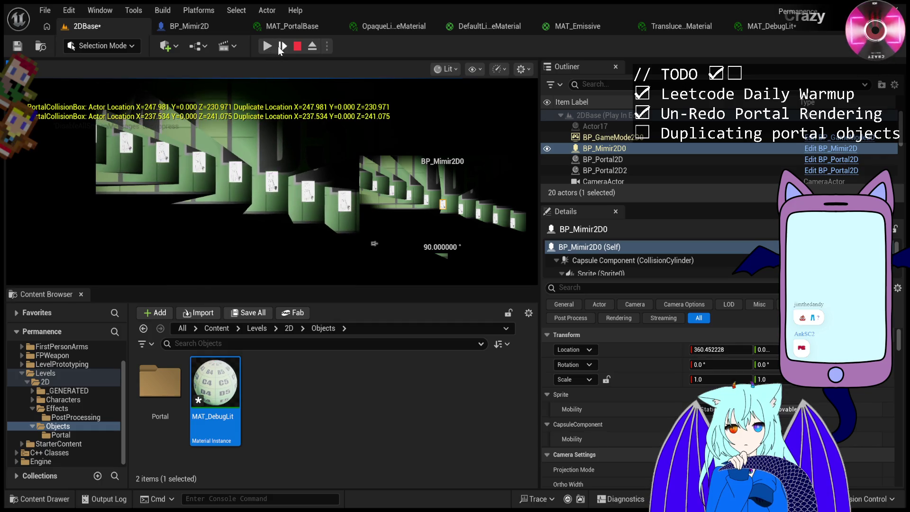
left_click(267, 46)
left_click(267, 45)
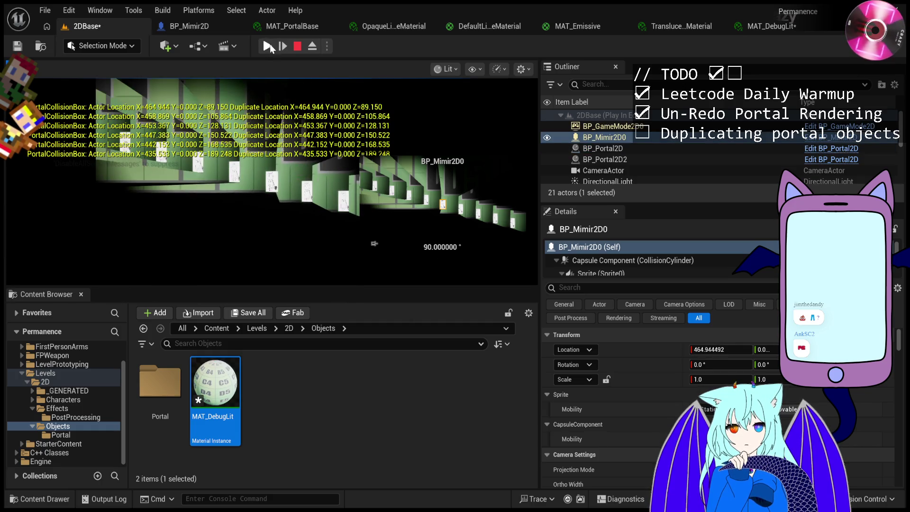
Pause the running game and advance ten frames, watching the PortalCollisionBox location logs.
left_click(270, 46)
left_click(283, 46)
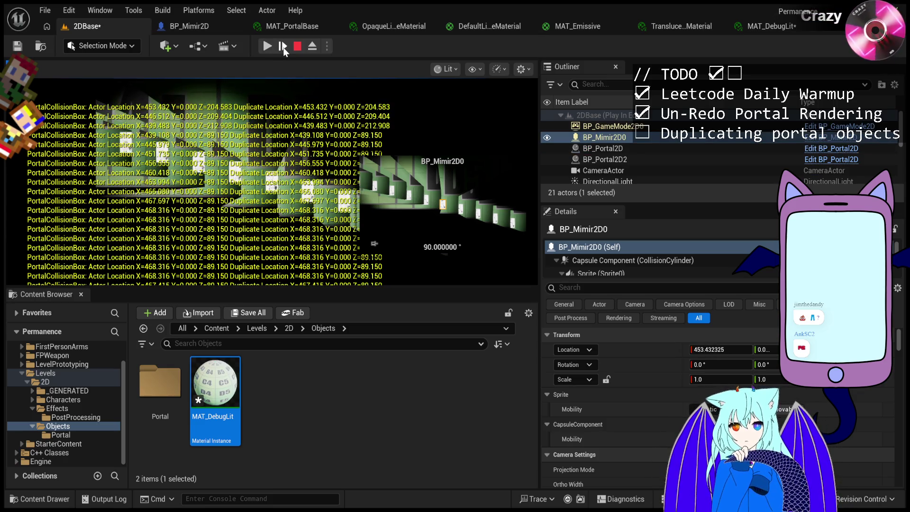
left_click(282, 46)
left_click(282, 46)
left_click(282, 46)
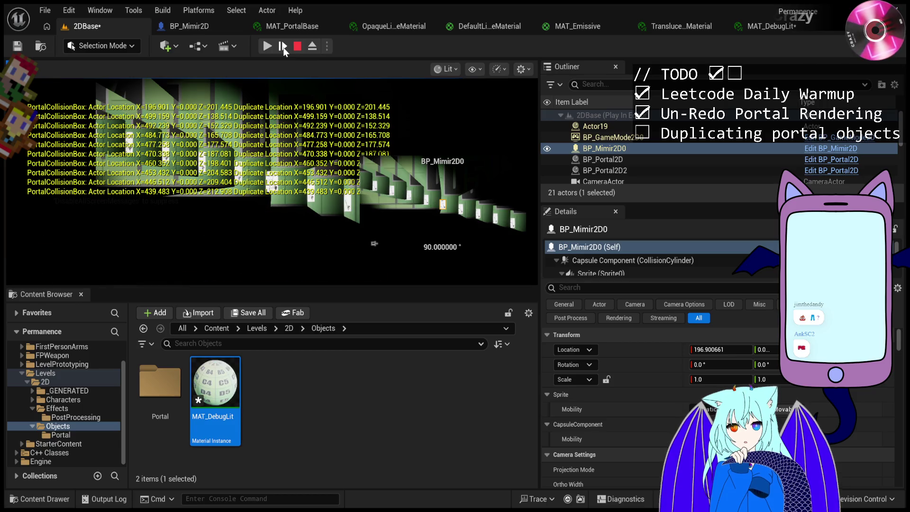
left_click(284, 49)
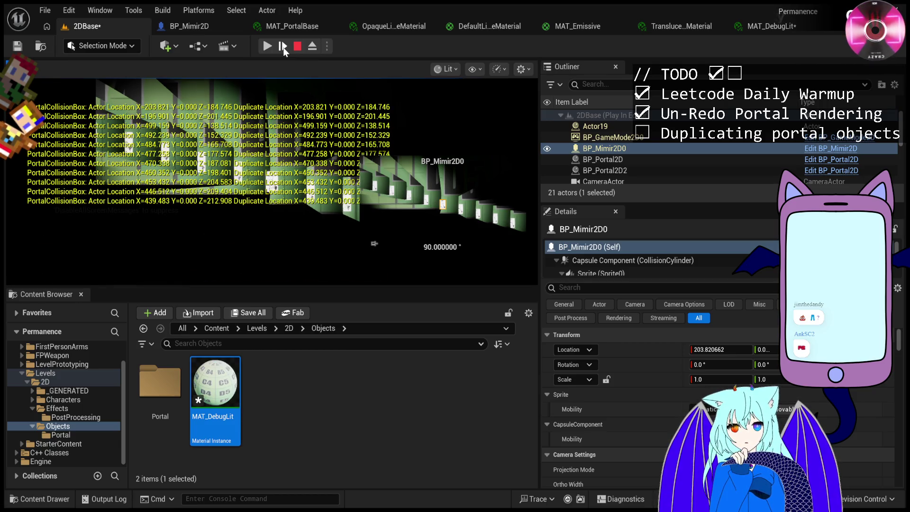
left_click(284, 49)
left_click(284, 49)
left_click(284, 49)
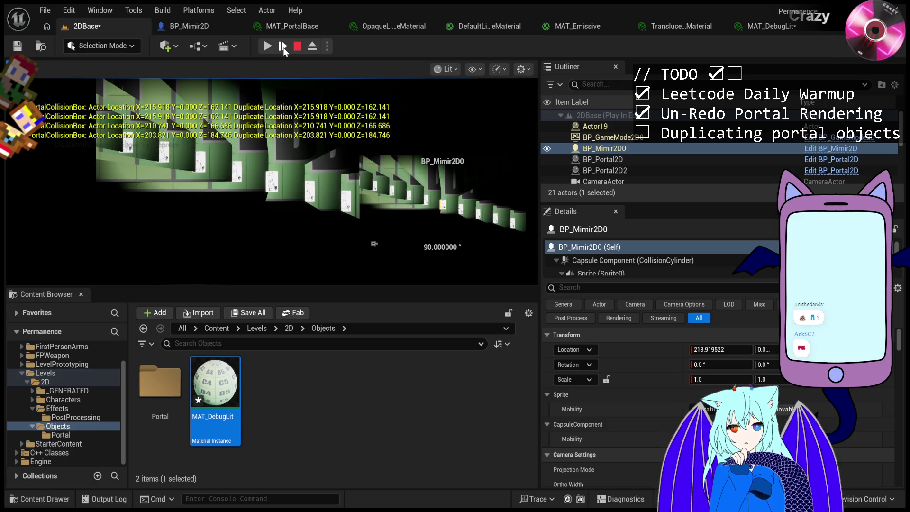
left_click(284, 49)
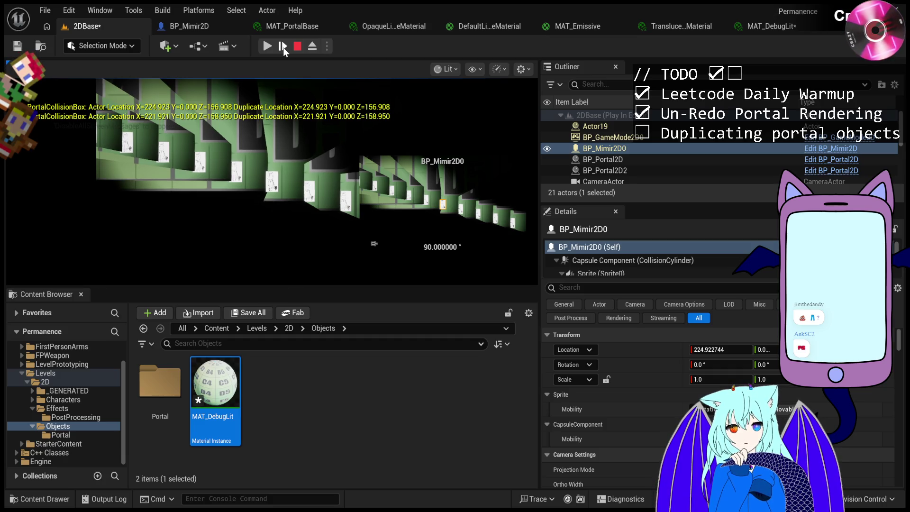
left_click(284, 48)
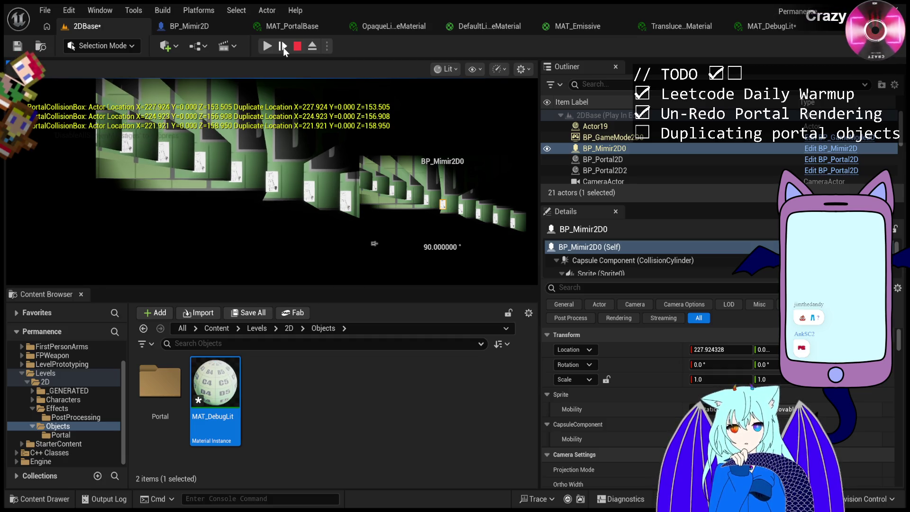
Briefly run the game and pause it again a couple of times to watch new log lines.
left_click(280, 49)
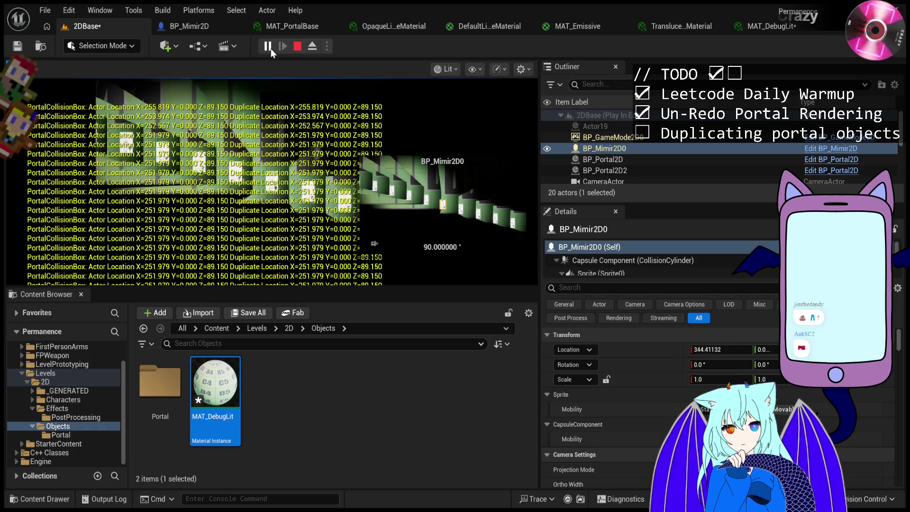
left_click(267, 47)
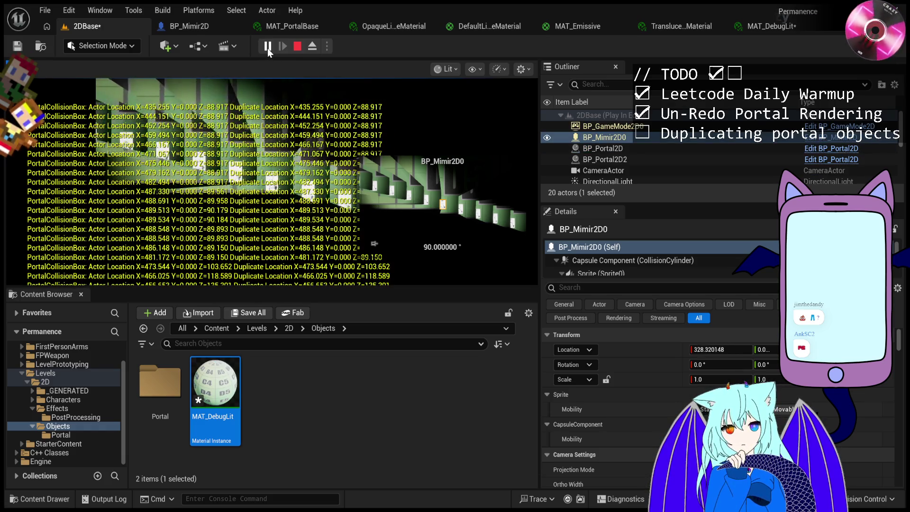
left_click(267, 48)
left_click(284, 49)
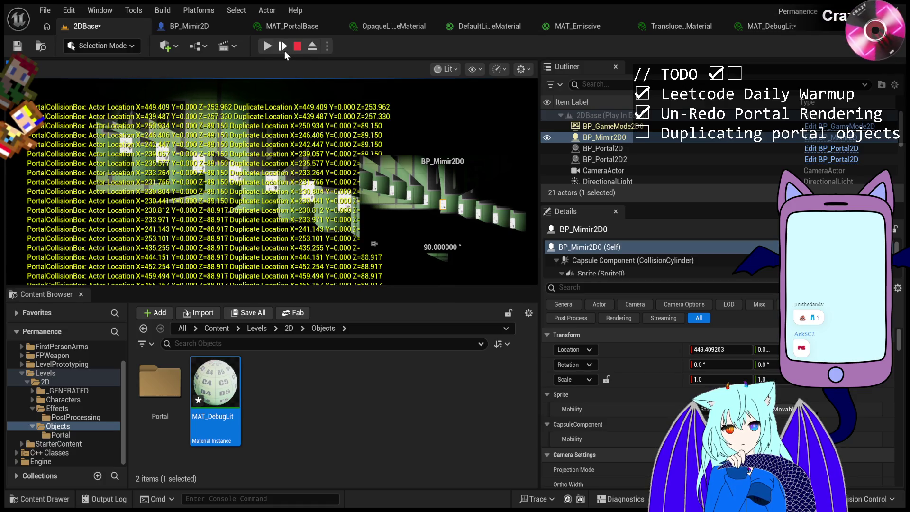
left_click(268, 46)
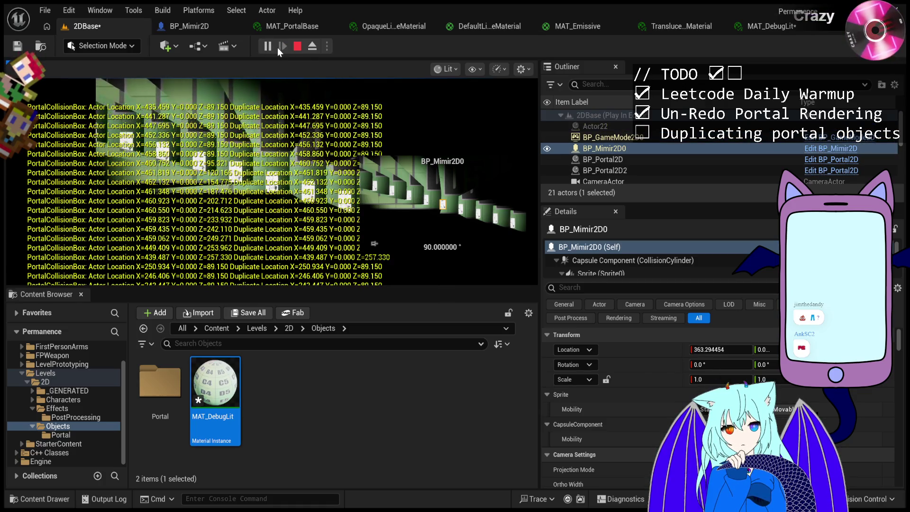
left_click(268, 46)
left_click(283, 46)
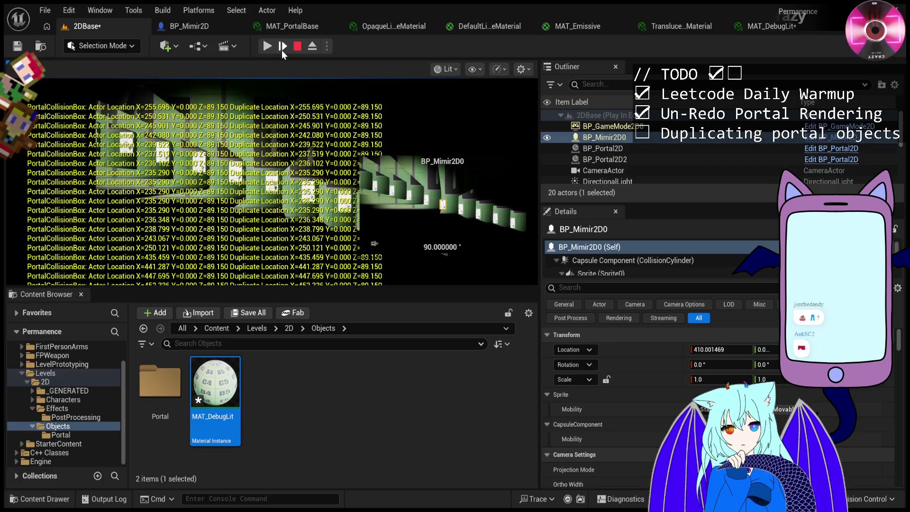
Step six more frames until BP_Mimir2D0 logs X=199.065, Z=170.692.
left_click(283, 46)
left_click(282, 46)
left_click(283, 46)
left_click(282, 46)
left_click(282, 46)
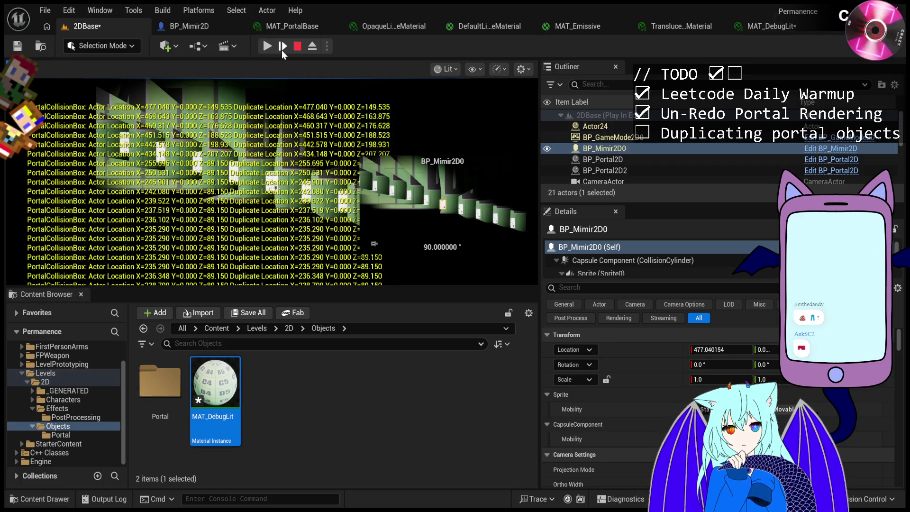
left_click(282, 46)
left_click(282, 51)
left_click(283, 51)
left_click(282, 51)
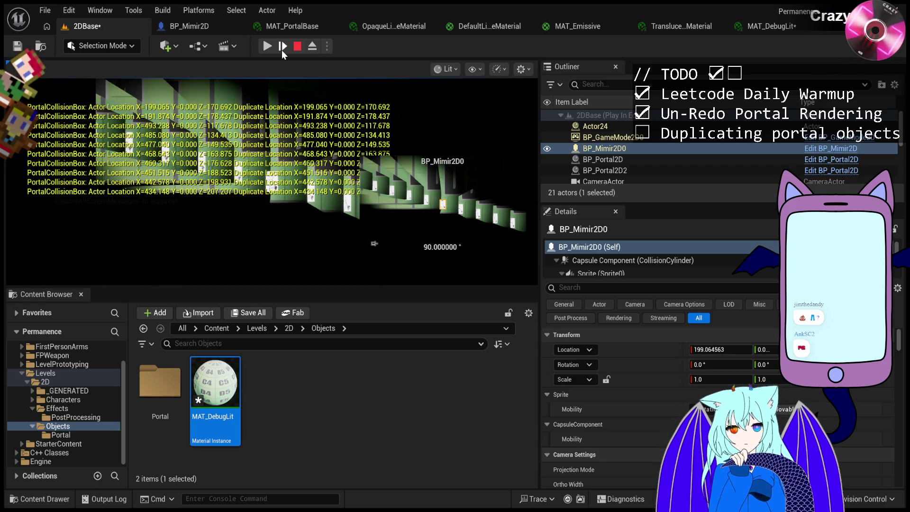
left_click(282, 50)
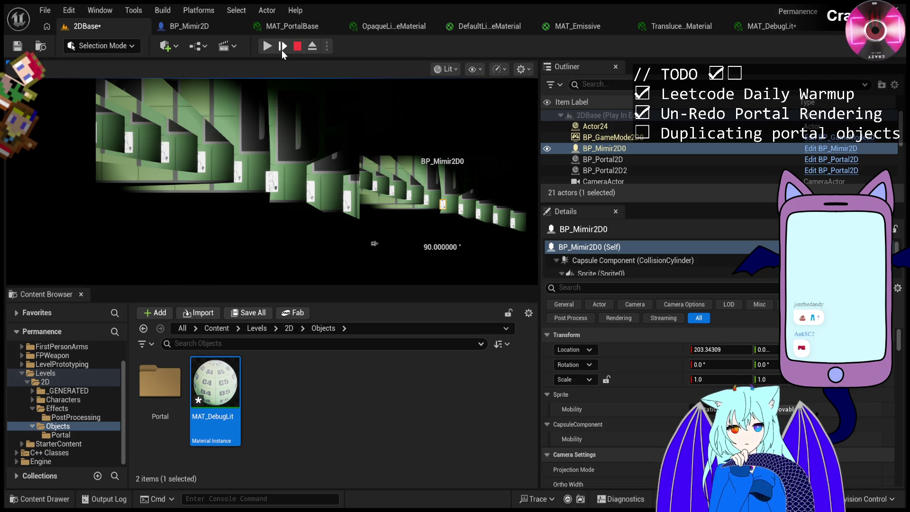
Check Actor24 and BP_Mimir2D0 in the Outliner, advancing one frame between checks.
left_click(595, 126)
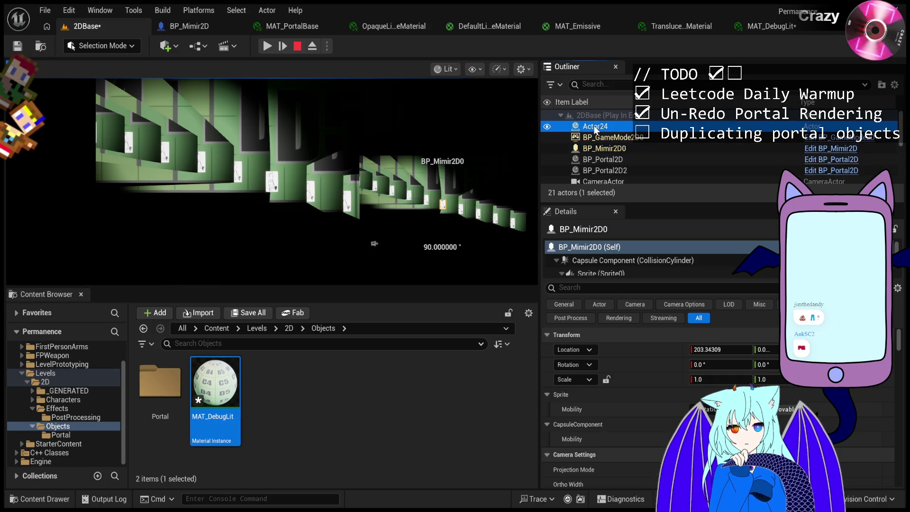
left_click(602, 145)
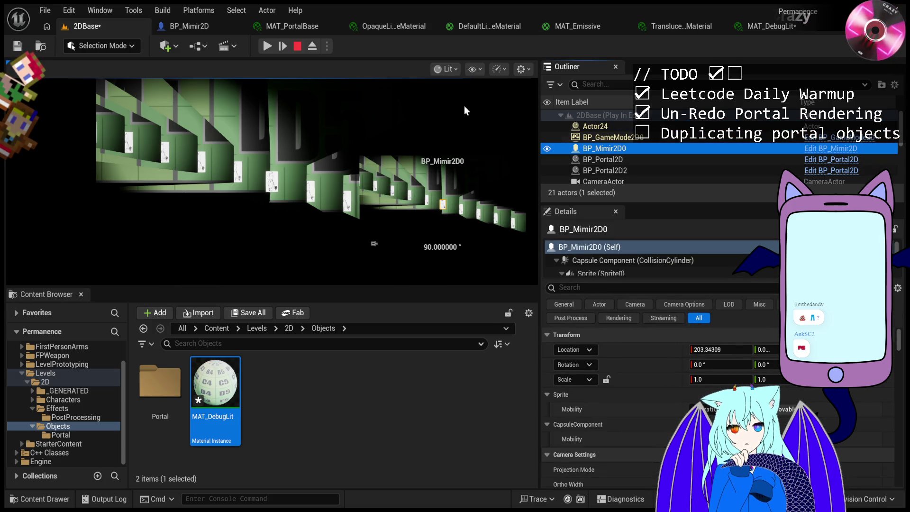
left_click(284, 46)
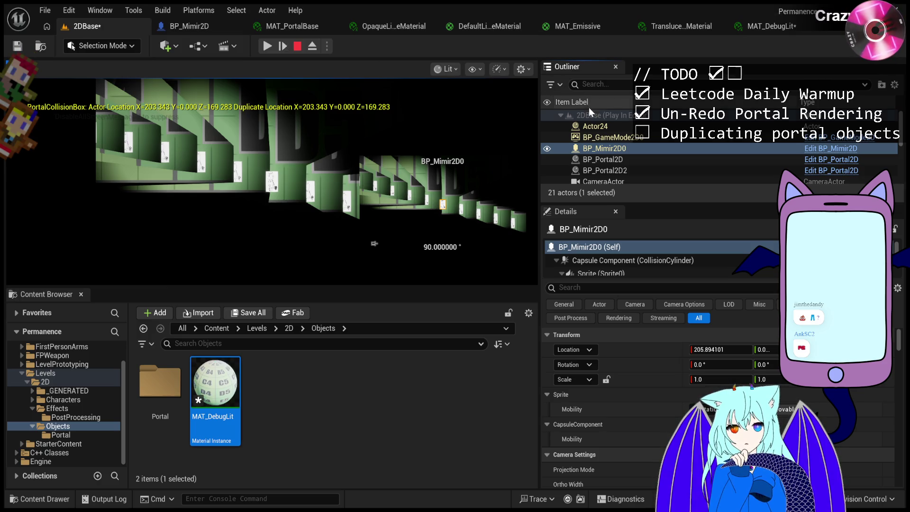
left_click(604, 128)
left_click(604, 147)
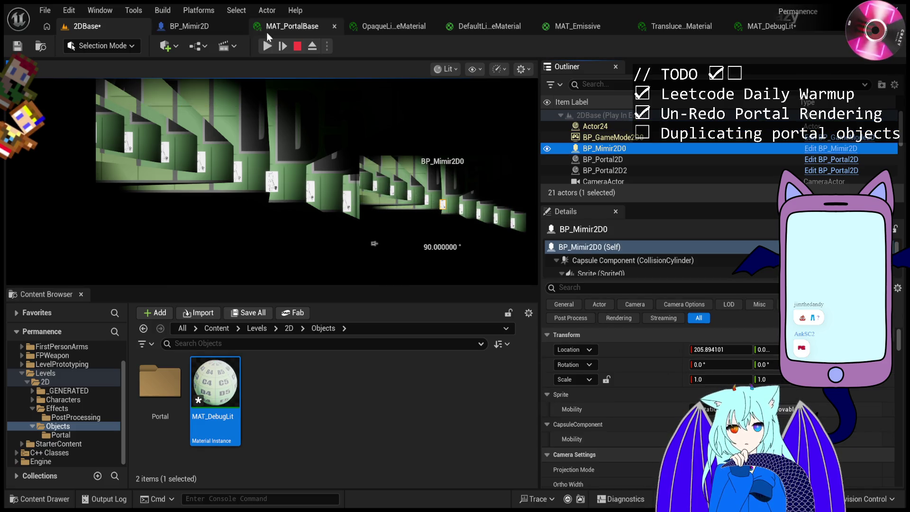
Advance four frames until BP_Mimir2D0 reaches X=207.071, then resume play.
left_click(283, 47)
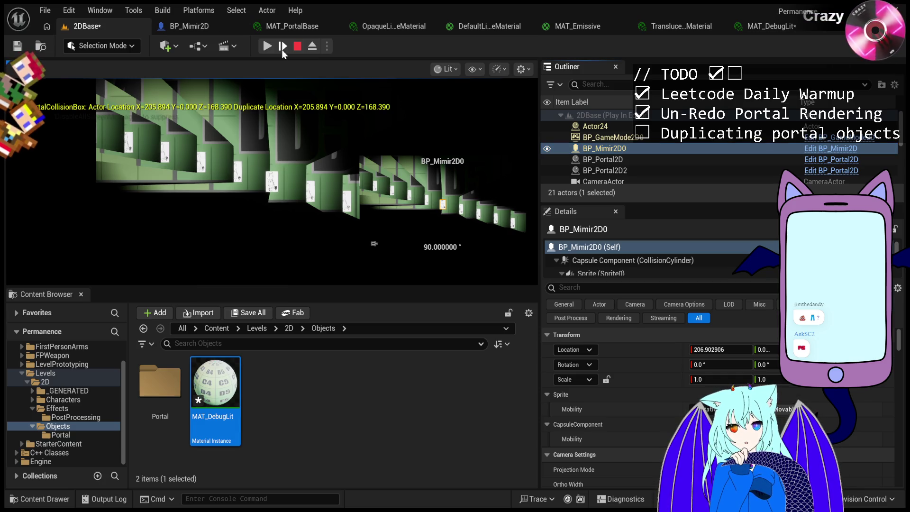
left_click(282, 50)
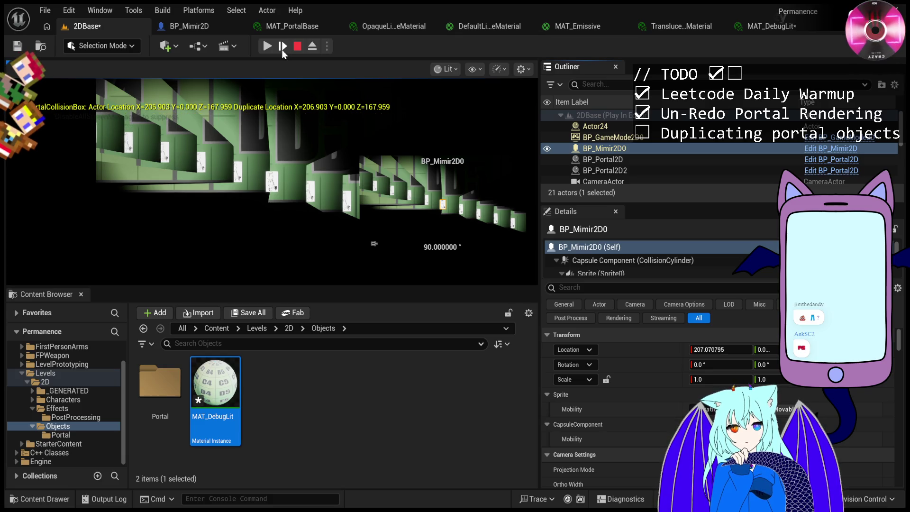
left_click(283, 47)
left_click(282, 49)
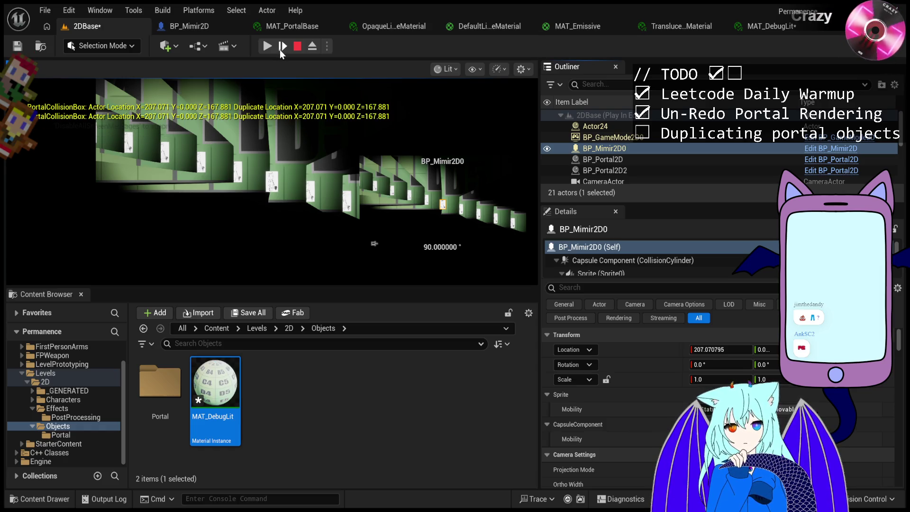
left_click(269, 46)
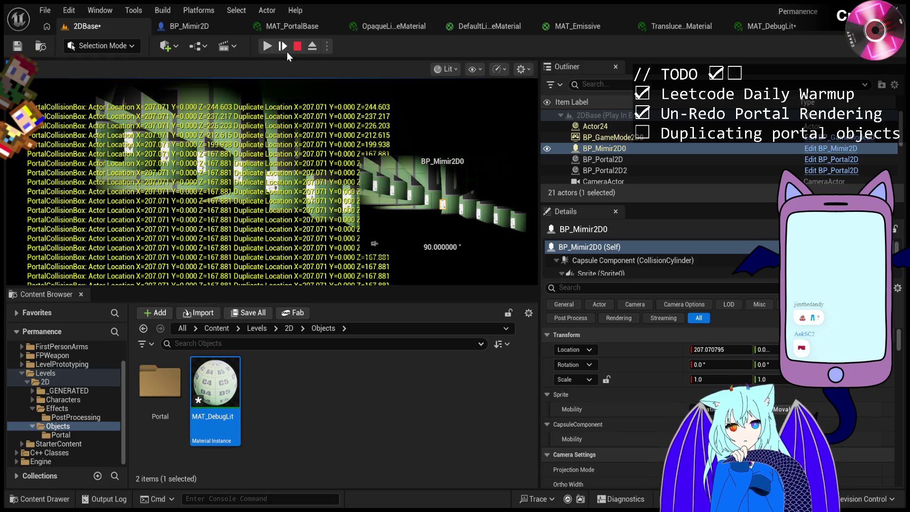
Alternate pause and resume, with two single-frame steps, until BP_Mimir2D0 logs X=496.499, Z=91.399.
left_click(287, 54)
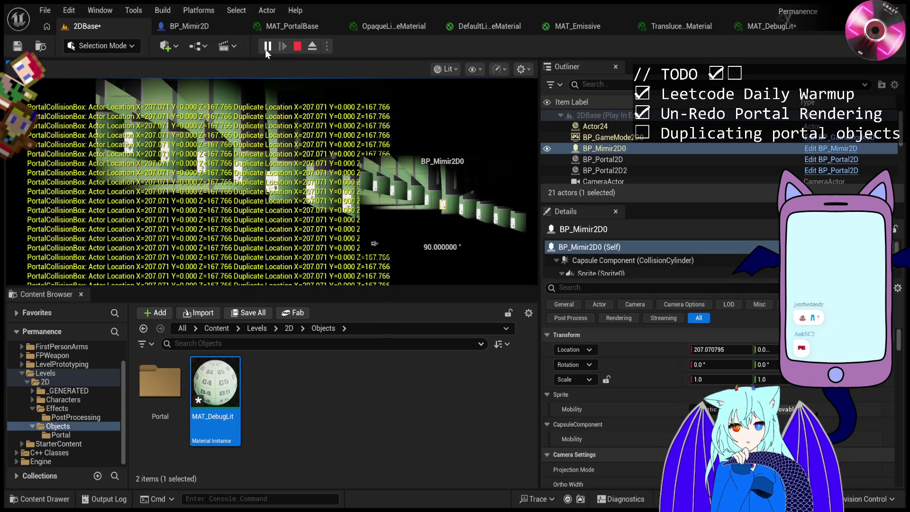
left_click(266, 50)
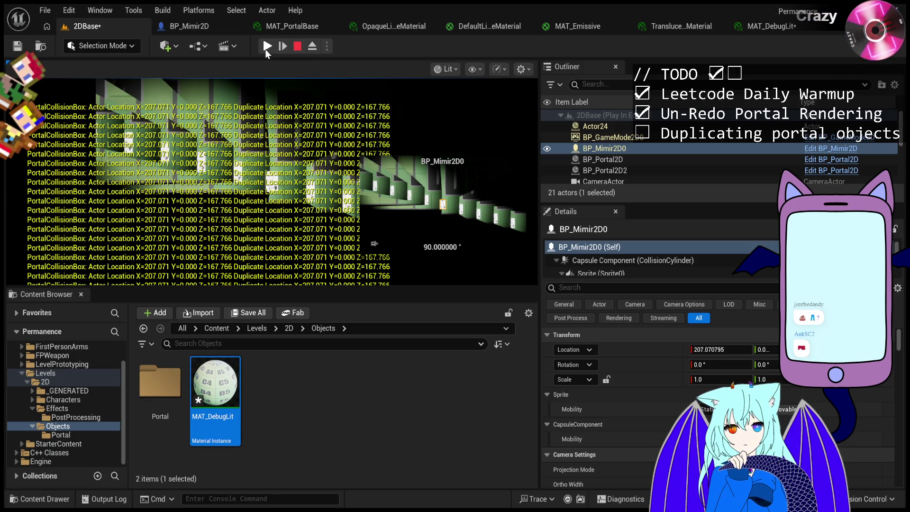
left_click(266, 48)
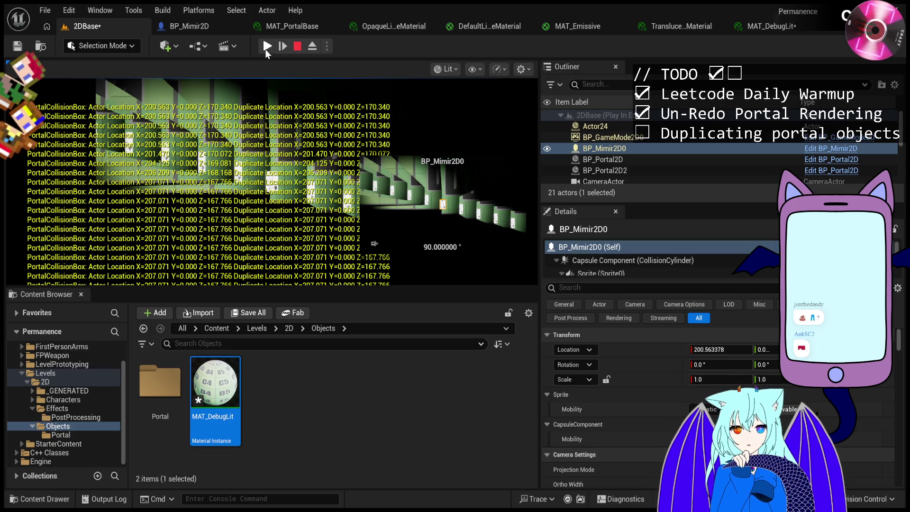
left_click(265, 47)
left_click(266, 50)
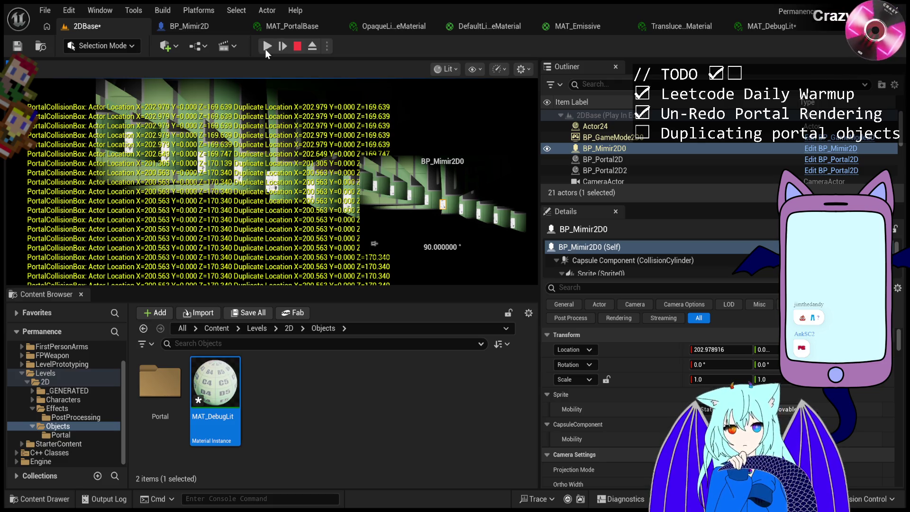
left_click(265, 47)
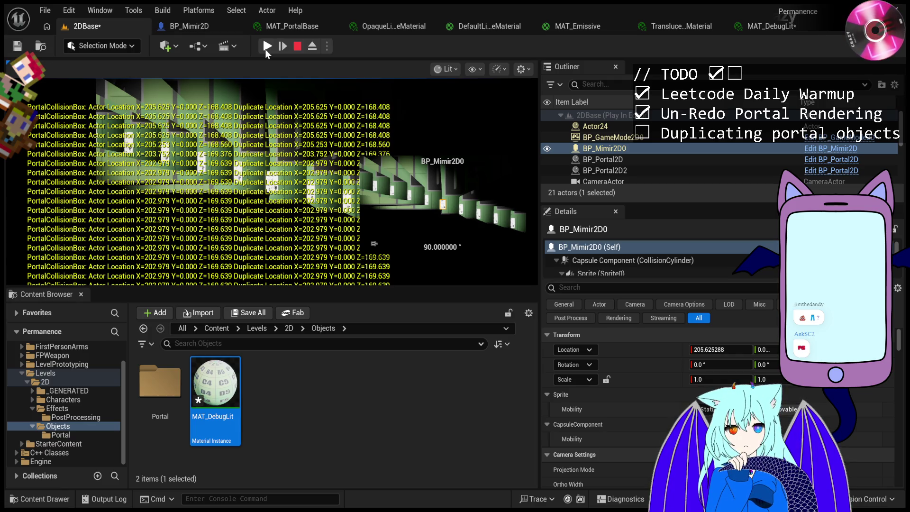
left_click(265, 47)
left_click(266, 48)
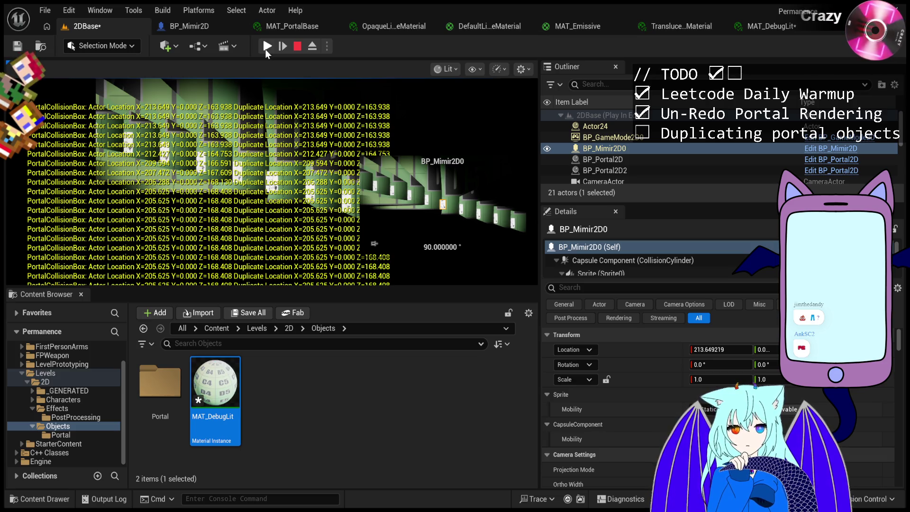
left_click(287, 54)
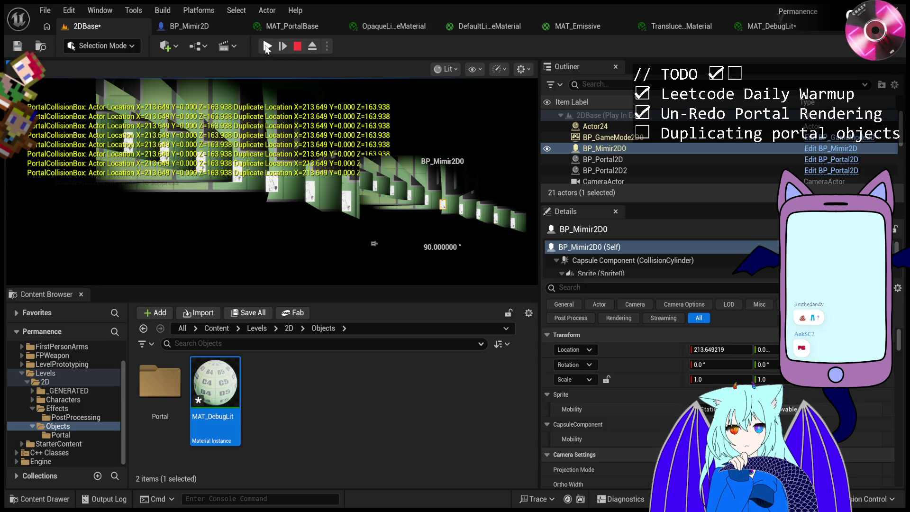
left_click(267, 46)
left_click(267, 46)
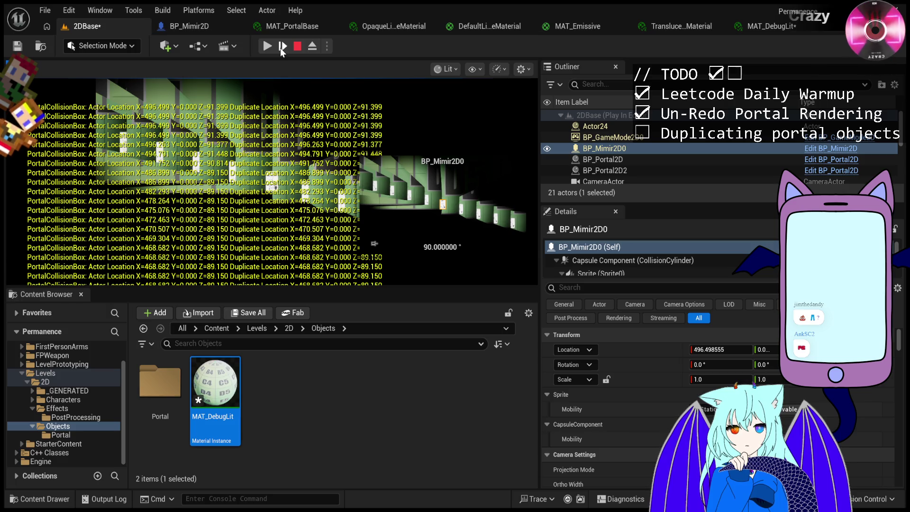
Toggle resume and pause, then advance nine frames while reading the PortalCollisionBox logs.
left_click(269, 47)
left_click(269, 47)
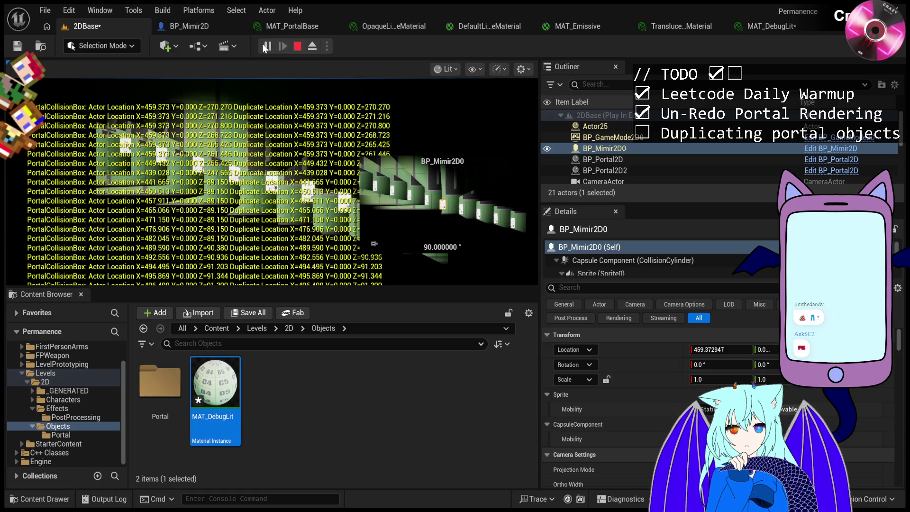
left_click(268, 47)
left_click(268, 47)
left_click(286, 48)
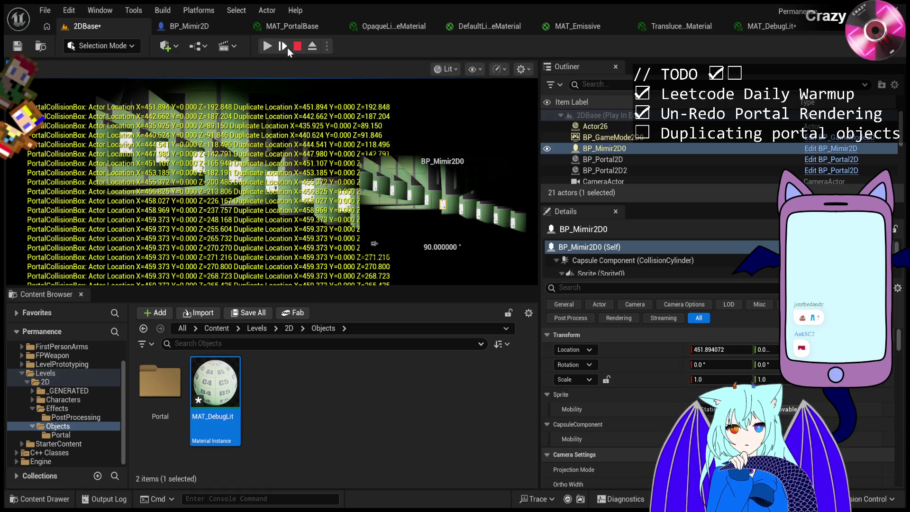
left_click(287, 47)
left_click(287, 47)
left_click(287, 47)
left_click(286, 47)
left_click(287, 48)
left_click(287, 47)
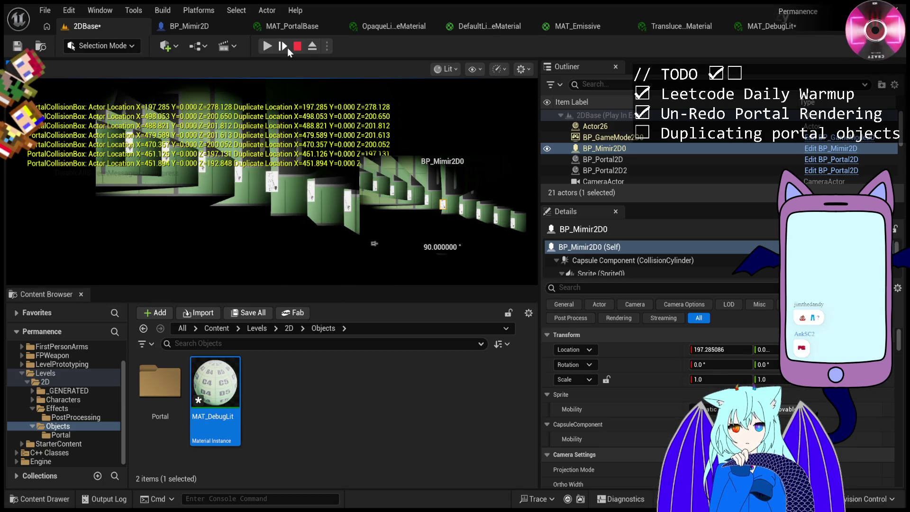
left_click(286, 47)
left_click(286, 48)
left_click(287, 47)
left_click(286, 47)
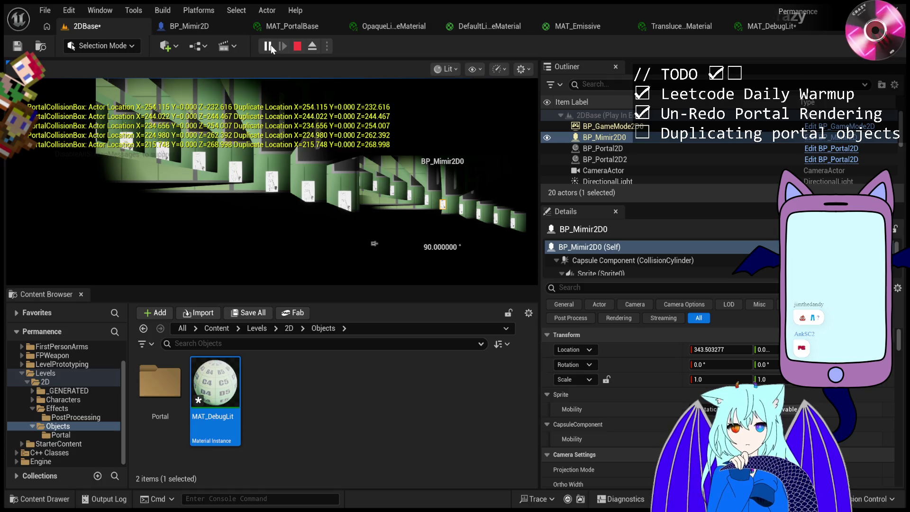
Let the game run briefly, pause, and step four frames forward.
left_click(271, 48)
left_click(271, 48)
left_click(282, 46)
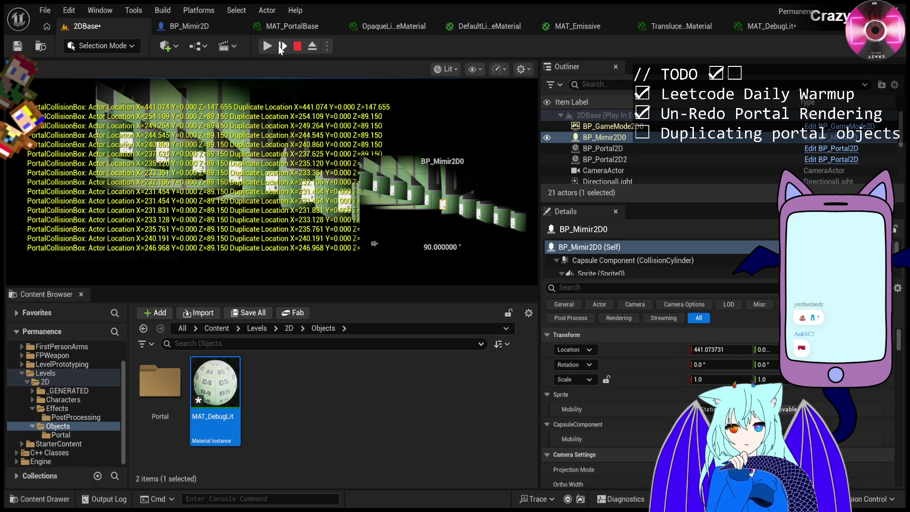
left_click(283, 46)
left_click(283, 46)
left_click(283, 46)
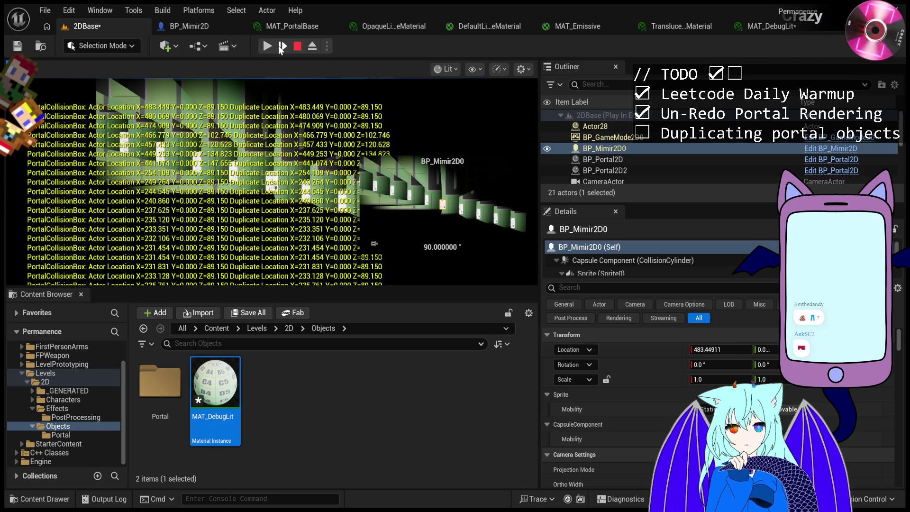
Resume, pause again, and advance ten frames to log more character locations.
left_click(269, 46)
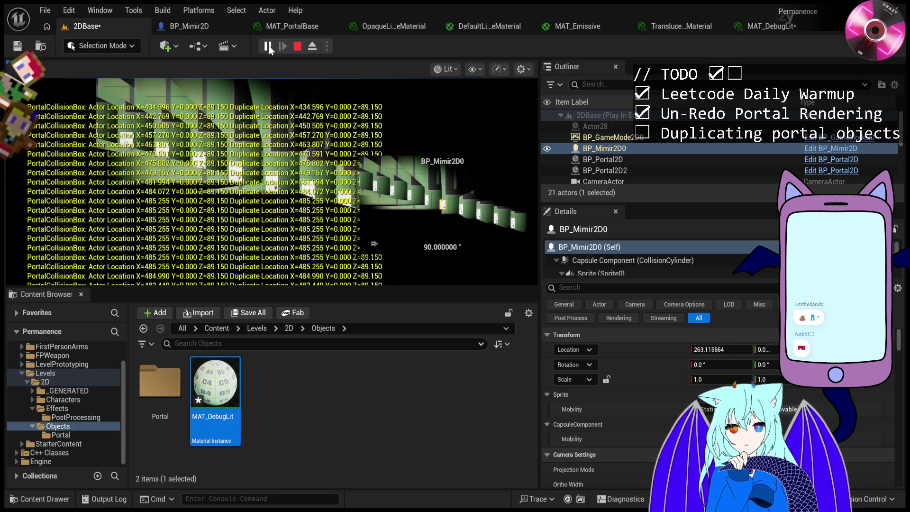
left_click(270, 47)
left_click(280, 47)
left_click(281, 47)
left_click(282, 46)
left_click(282, 47)
left_click(282, 47)
left_click(282, 47)
left_click(282, 47)
left_click(282, 47)
left_click(281, 47)
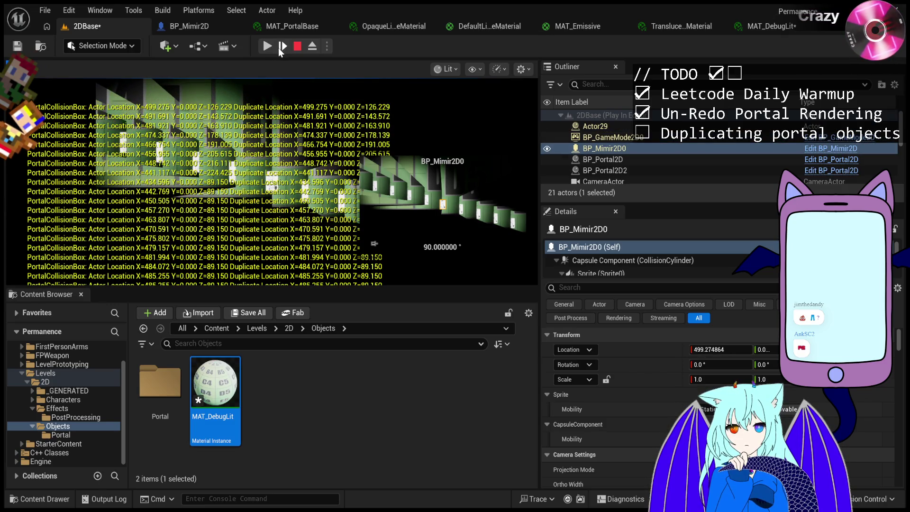
left_click(281, 47)
left_click(282, 47)
left_click(282, 47)
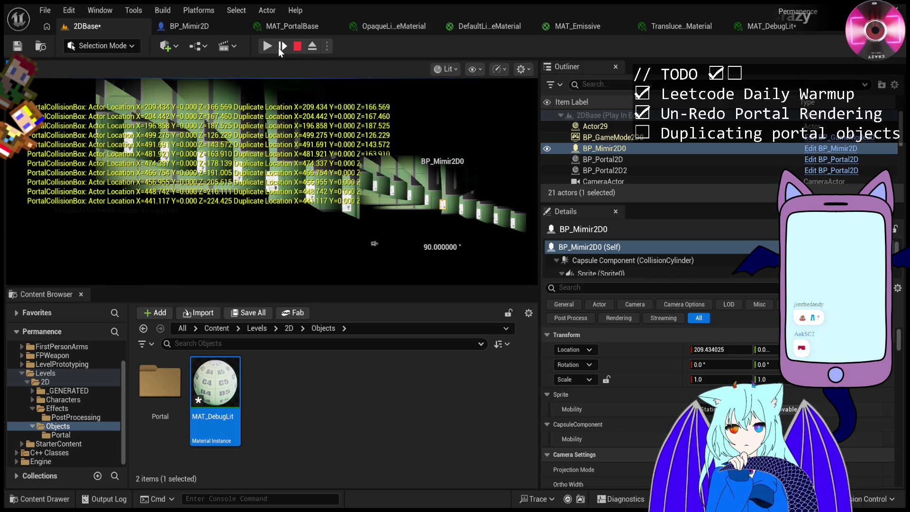
left_click(281, 47)
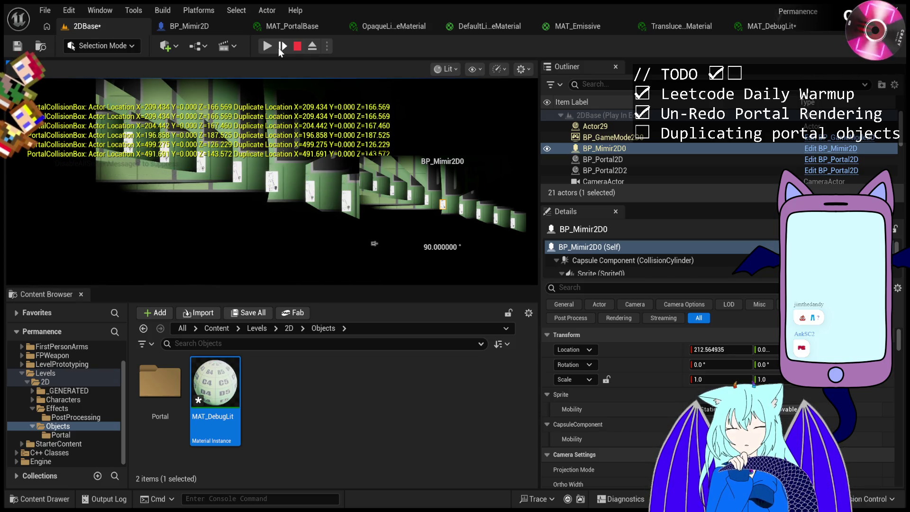
left_click(281, 47)
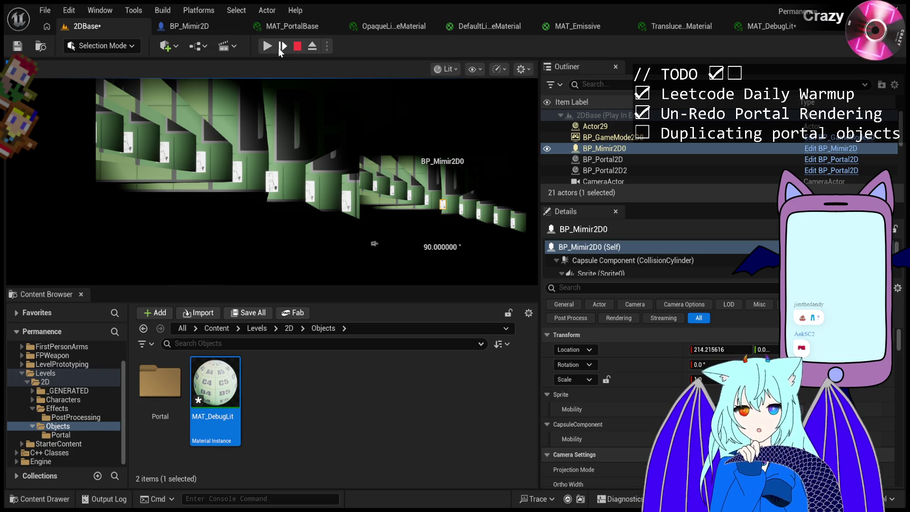
Keep stepping the paused session eight further frames.
left_click(282, 46)
left_click(283, 46)
left_click(282, 46)
left_click(283, 46)
left_click(283, 46)
left_click(283, 46)
left_click(283, 46)
left_click(283, 46)
left_click(283, 46)
left_click(283, 46)
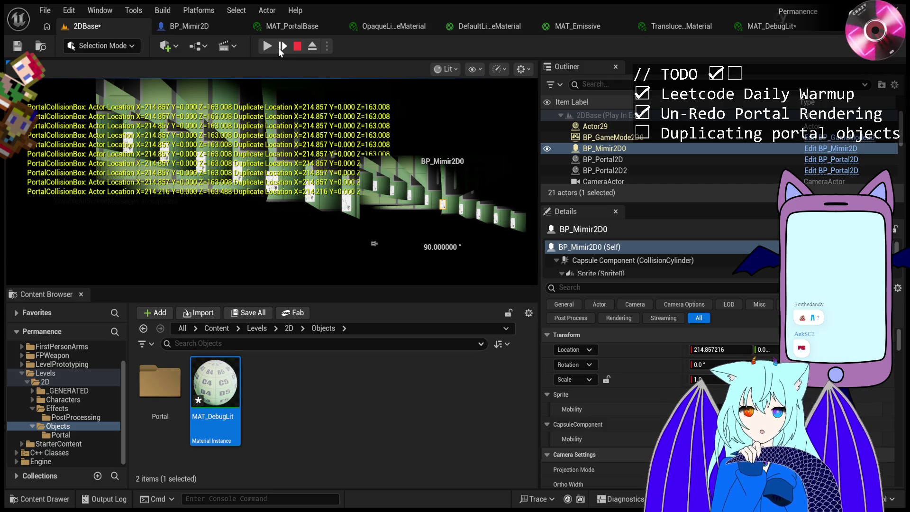
left_click(283, 46)
left_click(282, 46)
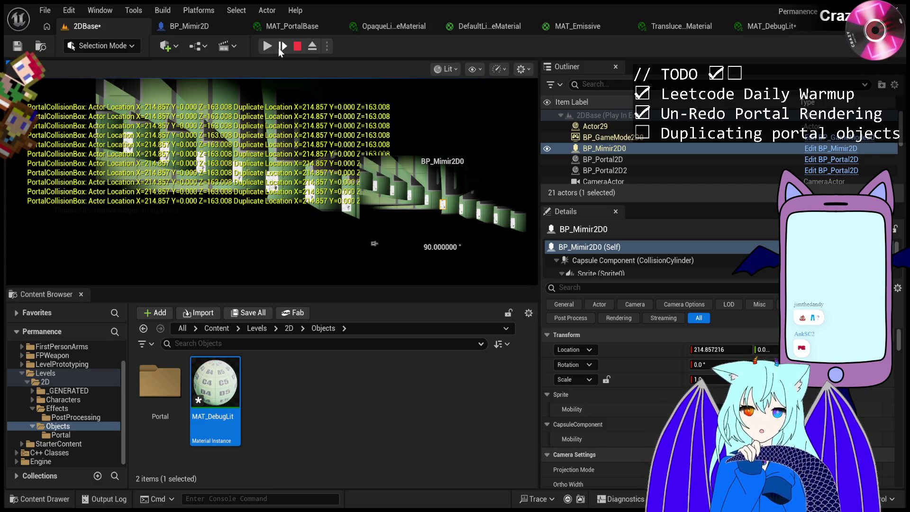
Run the game briefly, pause it, and advance six frames.
left_click(267, 47)
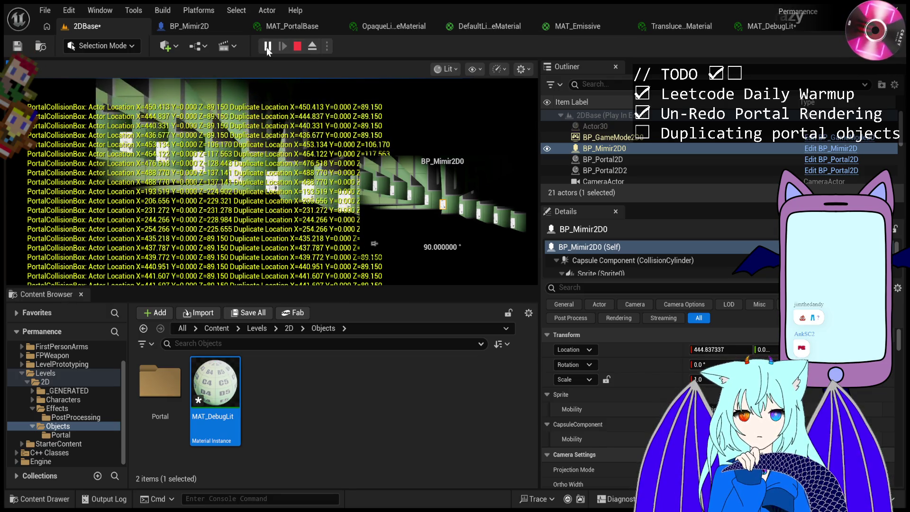
left_click(266, 47)
left_click(282, 47)
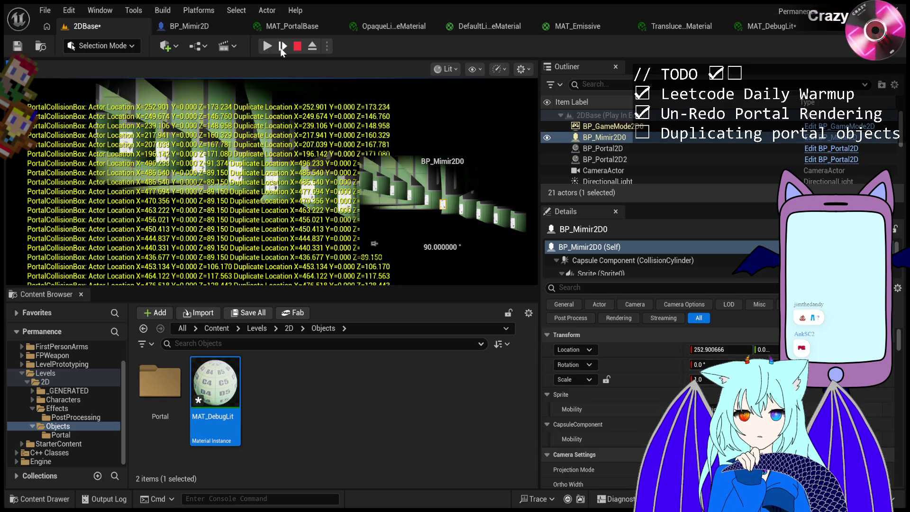
left_click(281, 47)
left_click(282, 47)
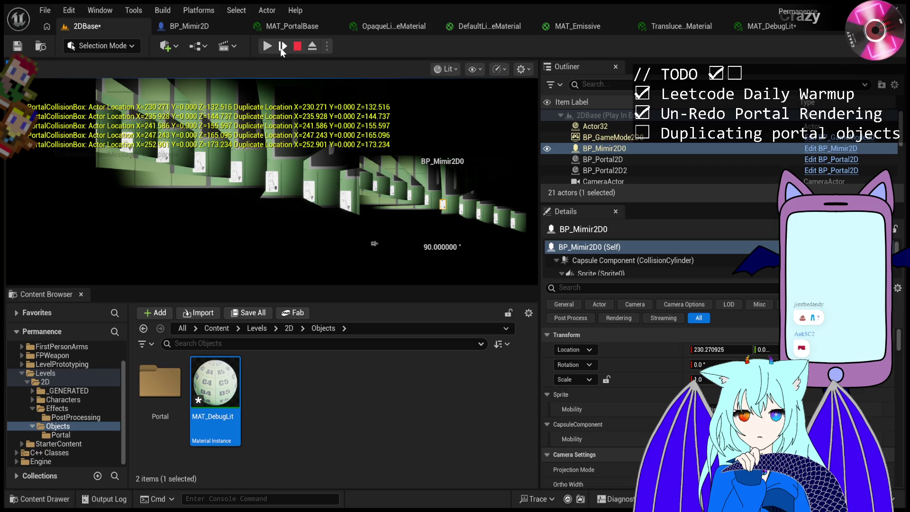
left_click(281, 47)
left_click(282, 47)
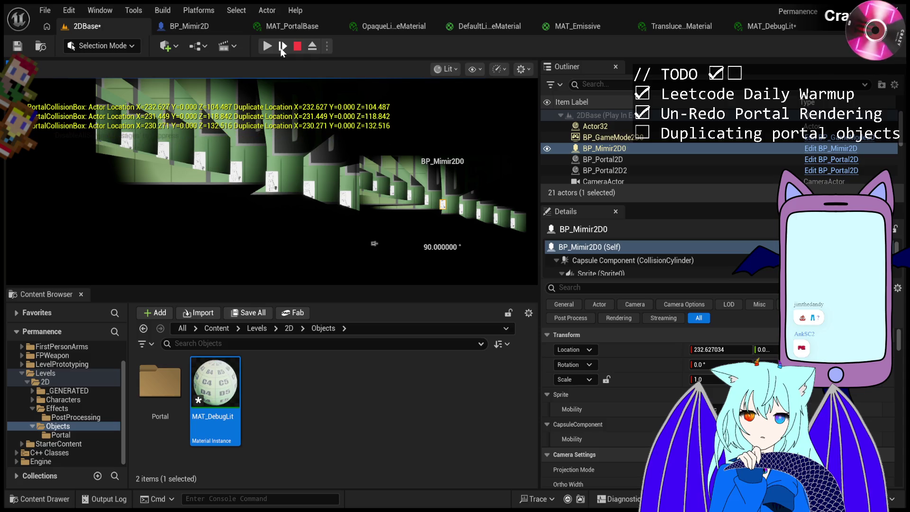
left_click(281, 47)
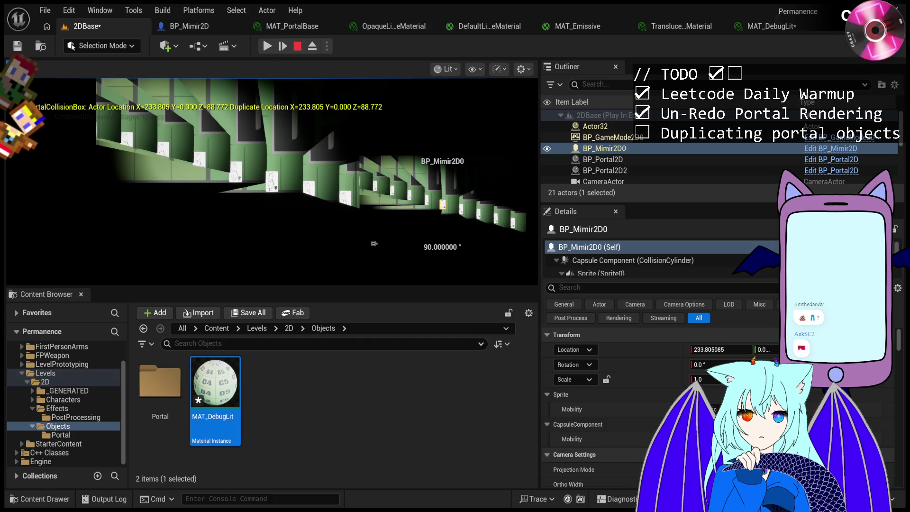
Let the game run and log for several seconds, then pause and step eight frames.
left_click(267, 46)
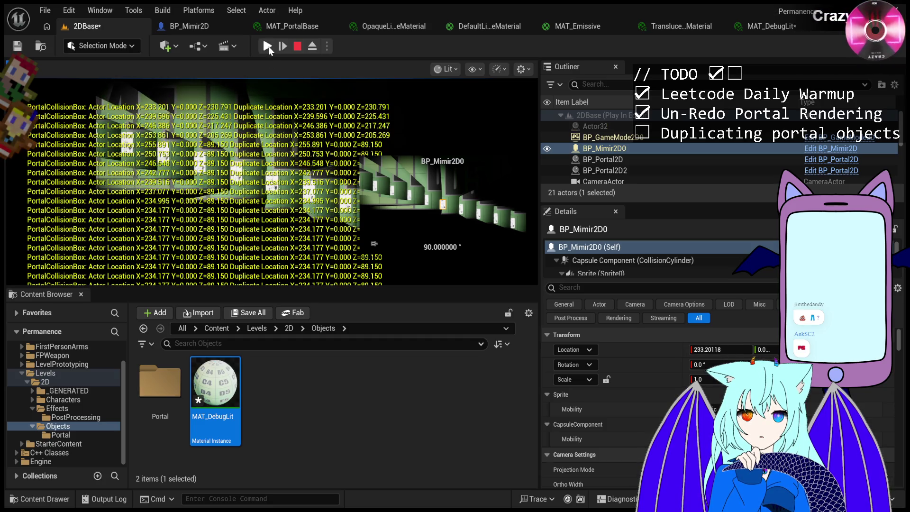
left_click(269, 47)
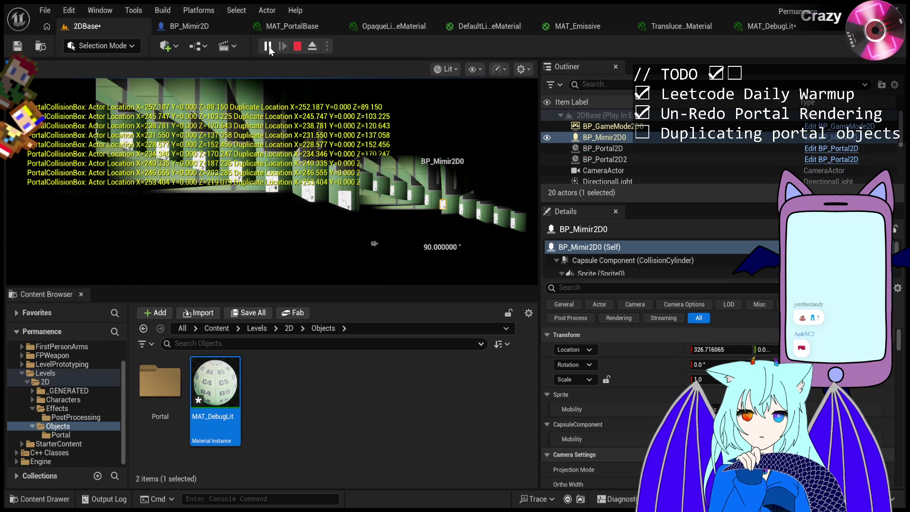
left_click(269, 47)
left_click(287, 47)
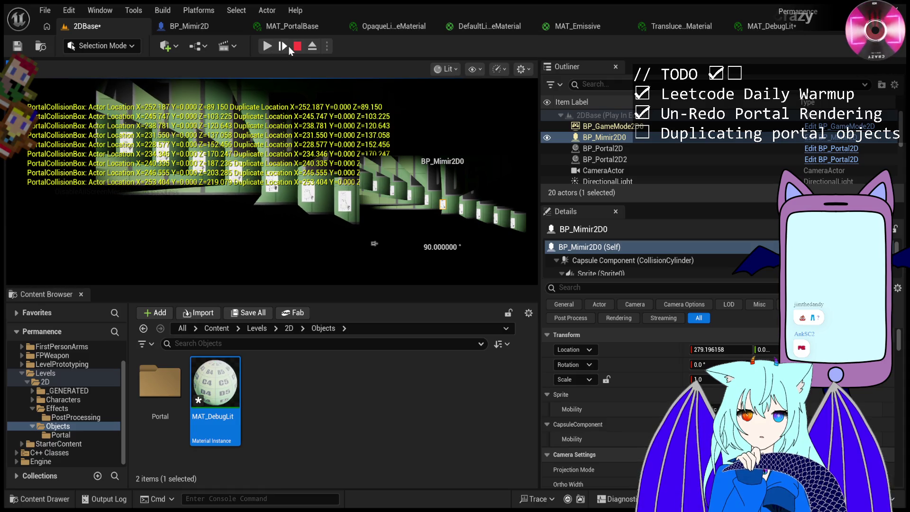
left_click(289, 47)
left_click(290, 48)
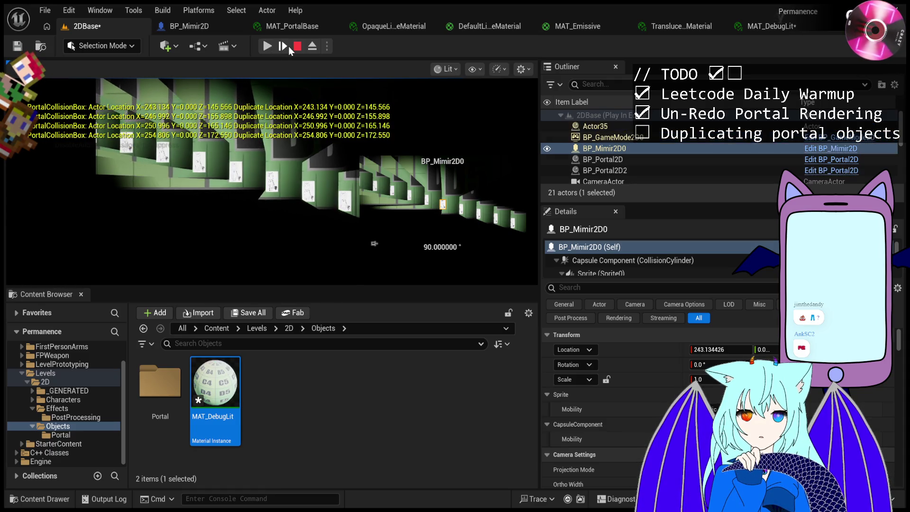
left_click(289, 48)
left_click(290, 48)
left_click(290, 48)
left_click(290, 48)
left_click(290, 48)
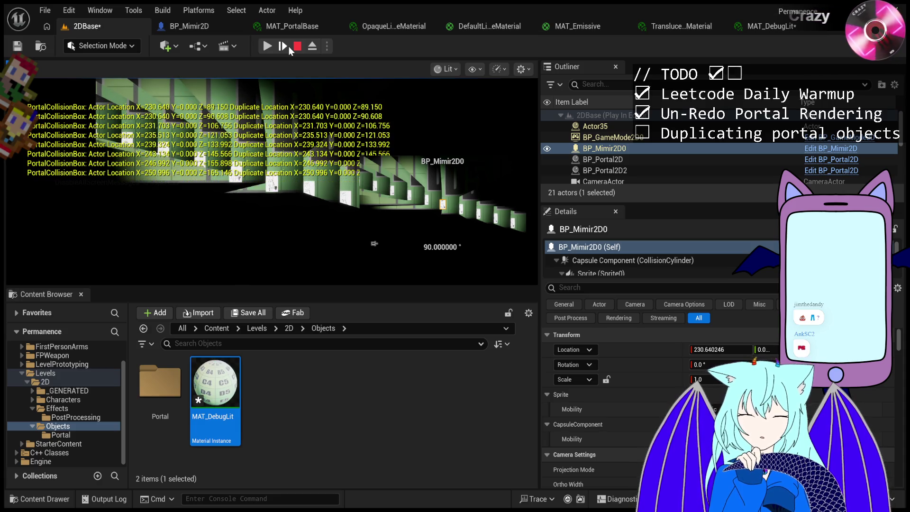
Step nine final frames, then resume and press Esc to end Play-in-Editor.
left_click(282, 47)
left_click(283, 47)
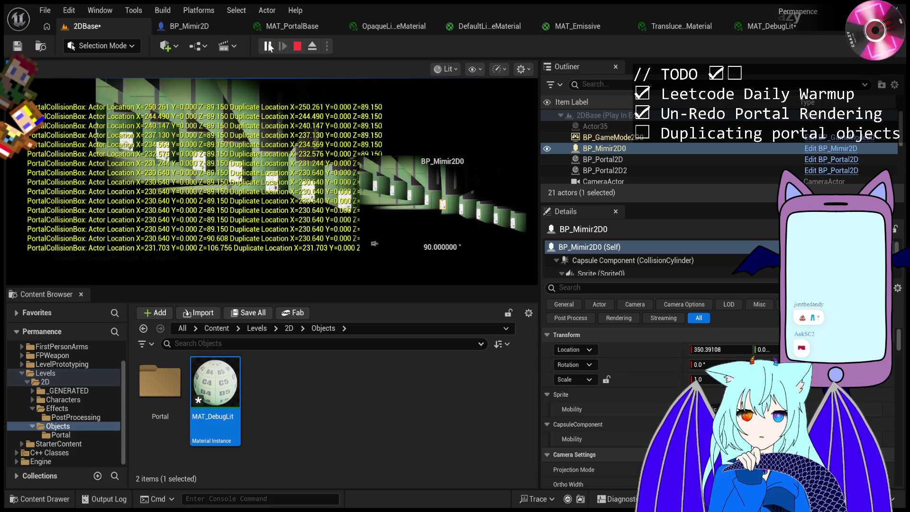
left_click(283, 47)
left_click(283, 48)
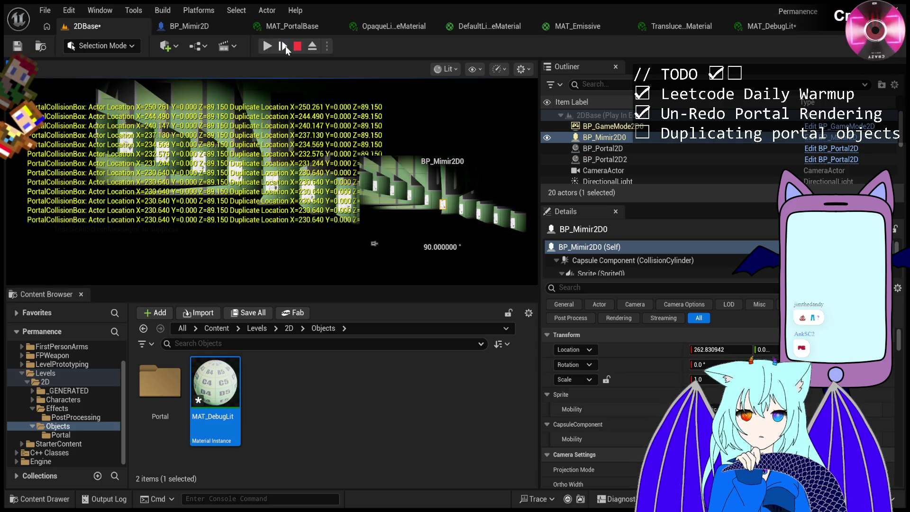
left_click(283, 47)
left_click(283, 47)
left_click(283, 46)
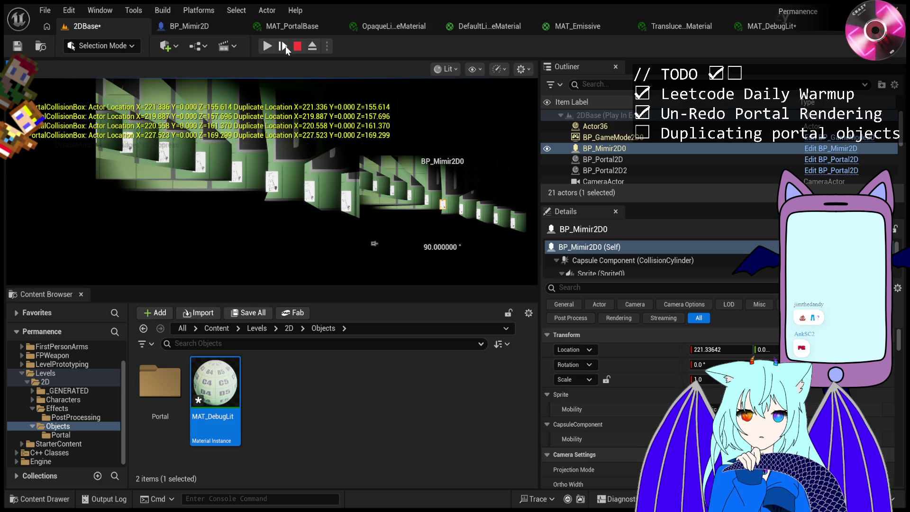
left_click(286, 48)
left_click(286, 47)
left_click(286, 47)
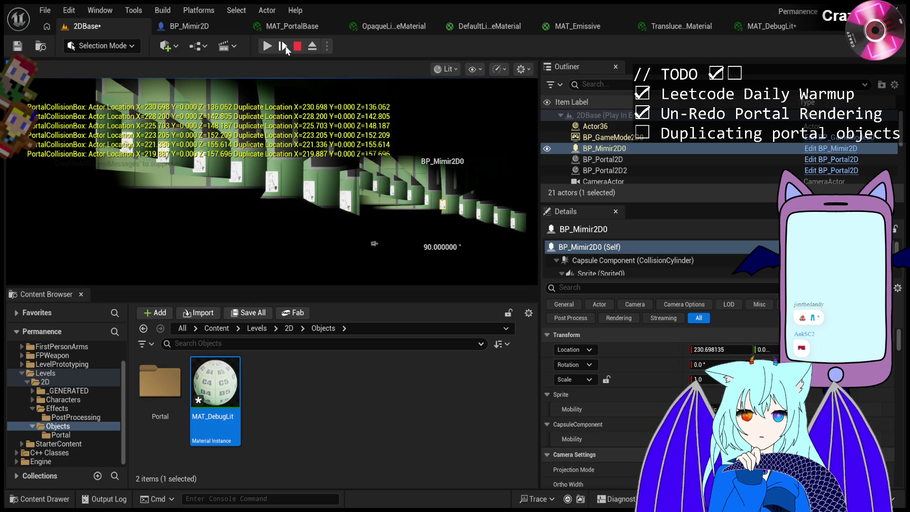
left_click(272, 47)
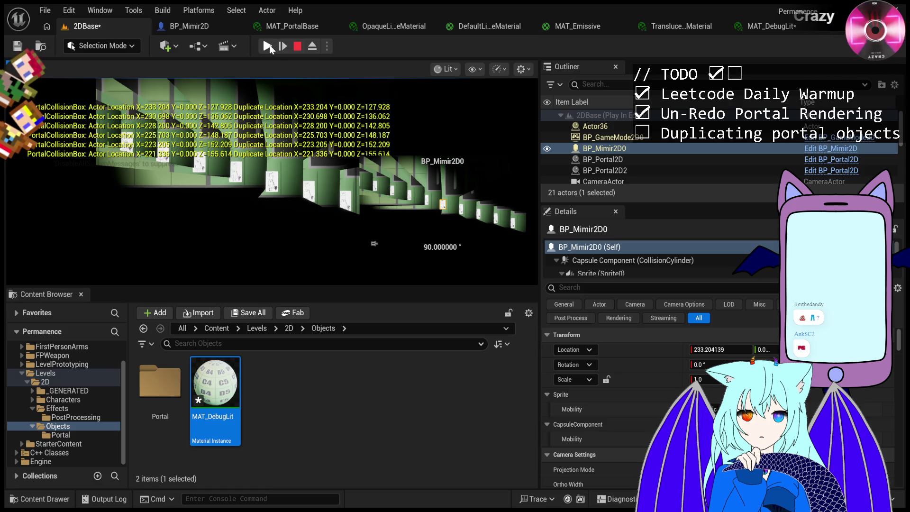
key("Escape")
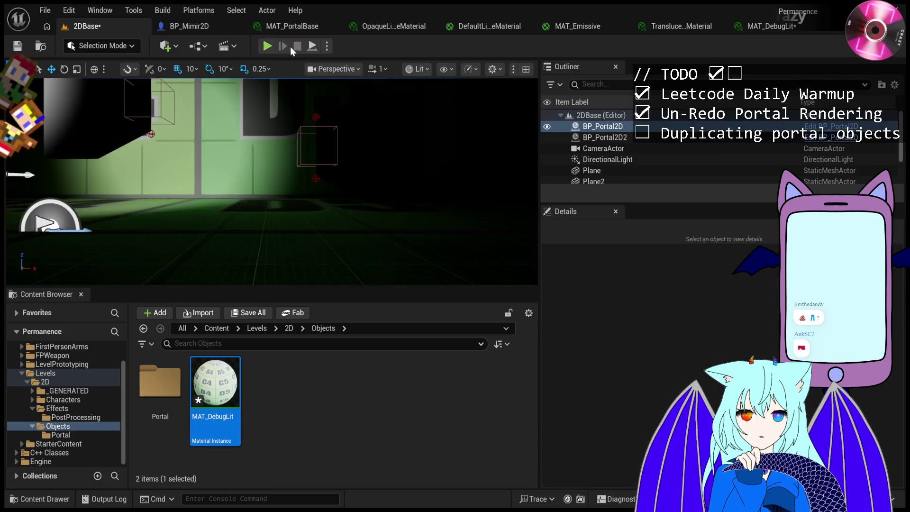
Launch a fresh Play-in-Editor run of 2DBase and give the game viewport focus.
left_click(271, 46)
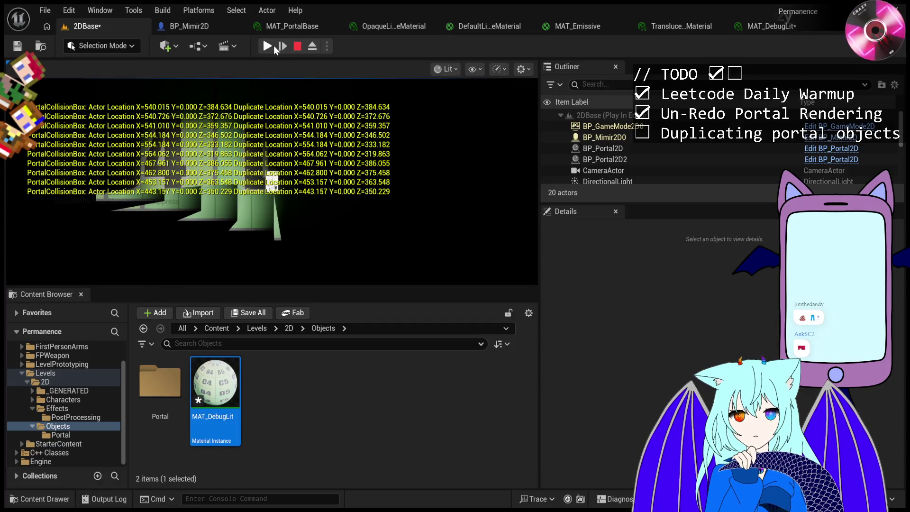
left_click(317, 129)
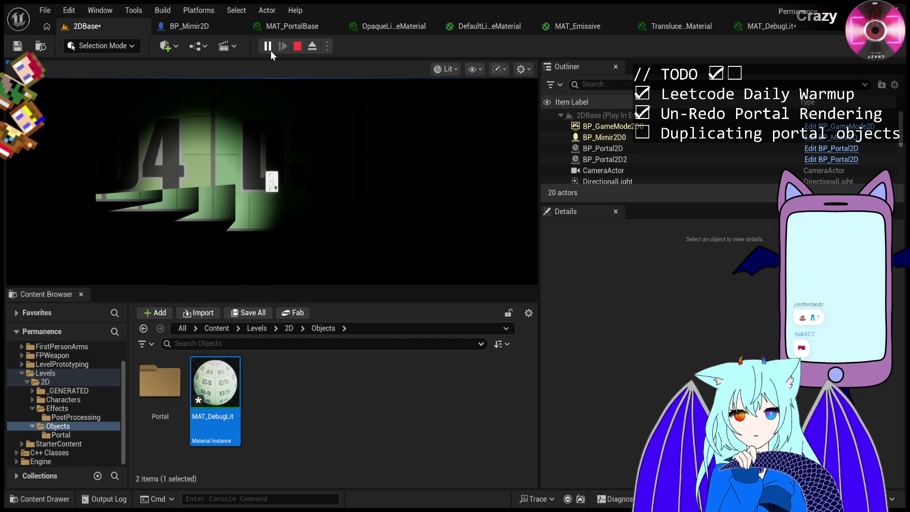
Toggle pause a few times, then freeze the game, select BP_Mimir2D0 and advance three frames.
left_click(268, 46)
left_click(267, 46)
left_click(267, 46)
left_click(268, 46)
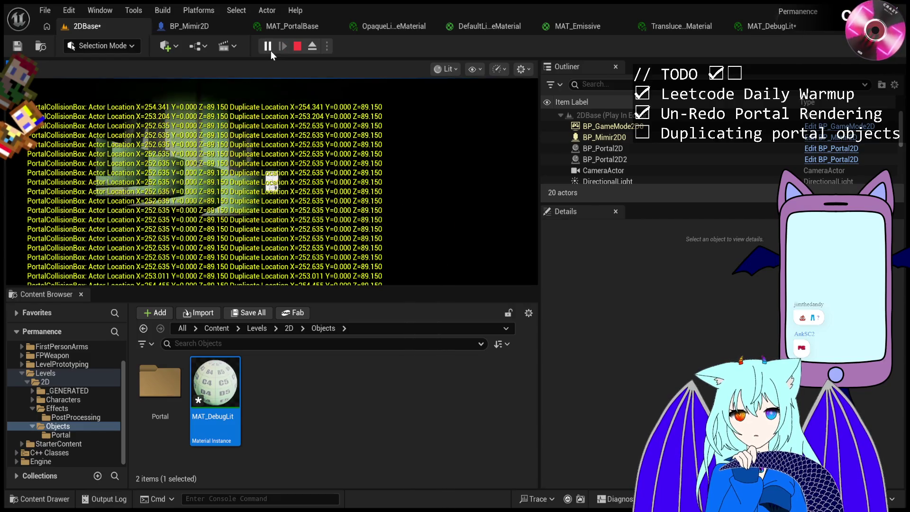
left_click(267, 46)
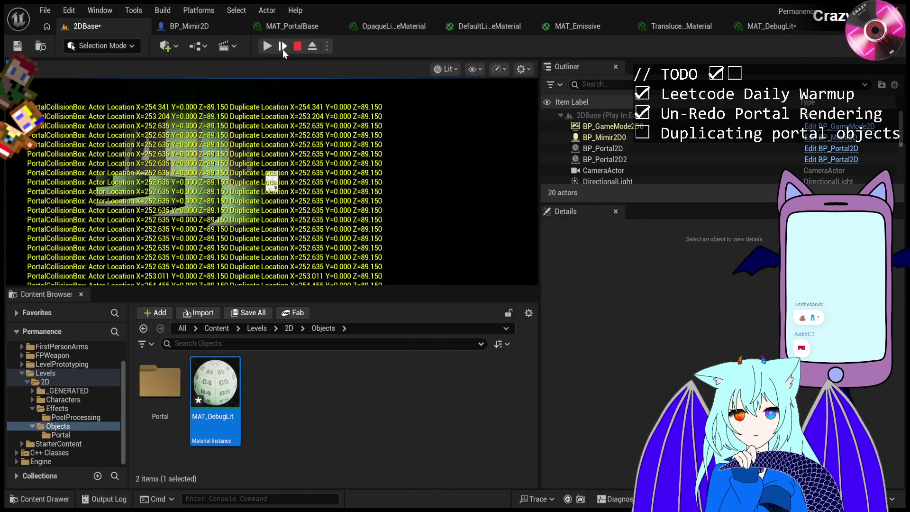
left_click(618, 138)
left_click(284, 47)
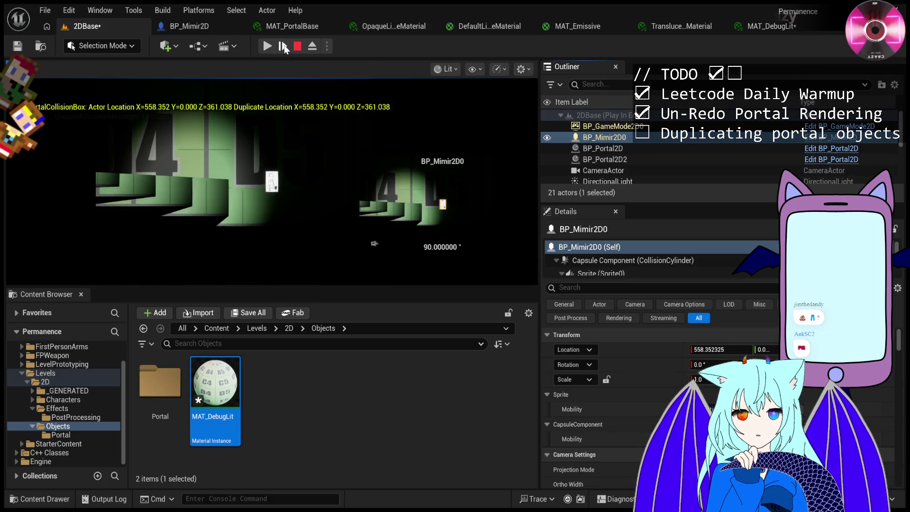
left_click(283, 47)
left_click(283, 47)
left_click(283, 46)
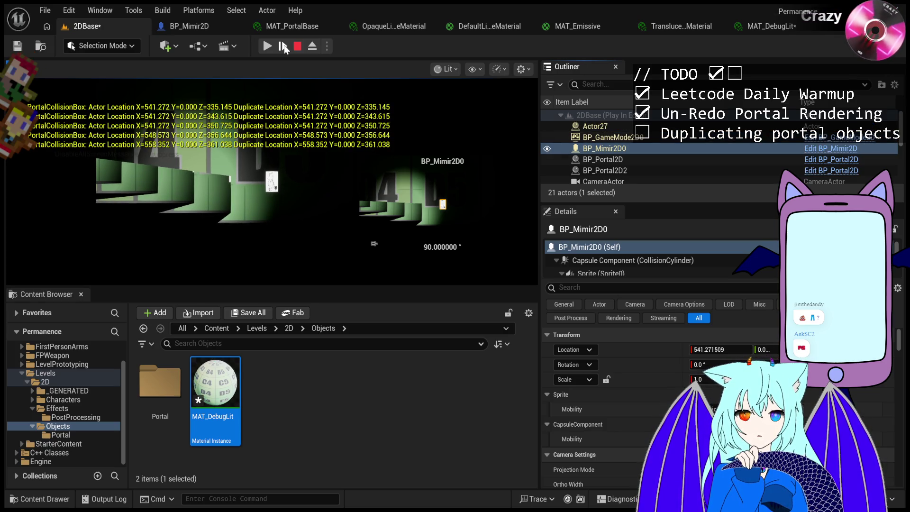
Let the game run, freeze it for one more single-frame step, then stop the session.
left_click(268, 46)
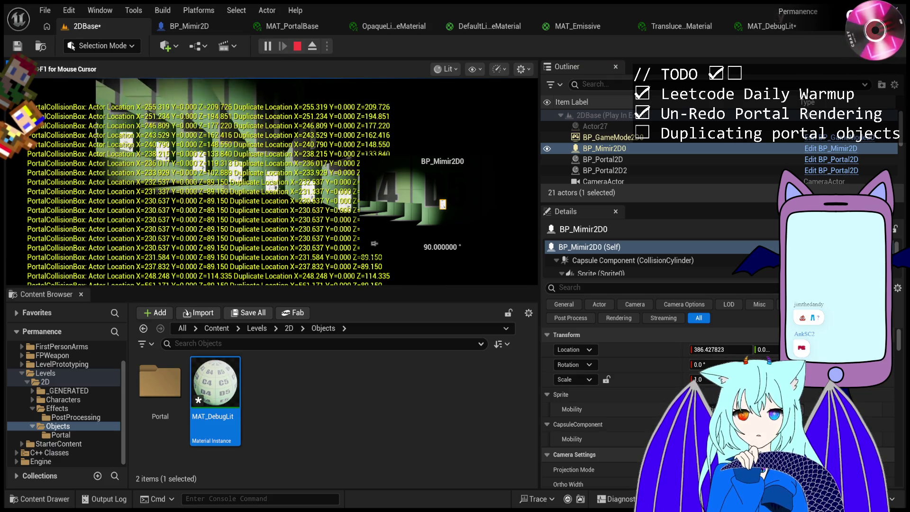
left_click(269, 46)
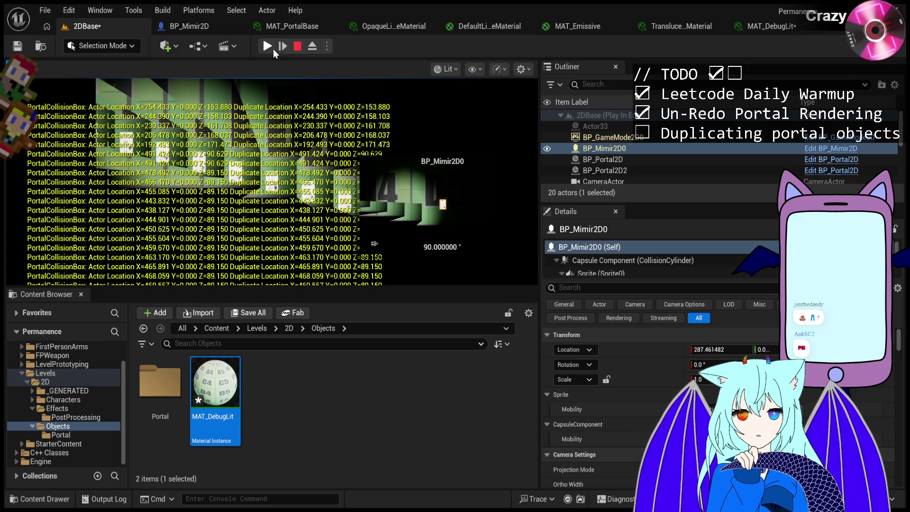
left_click(268, 47)
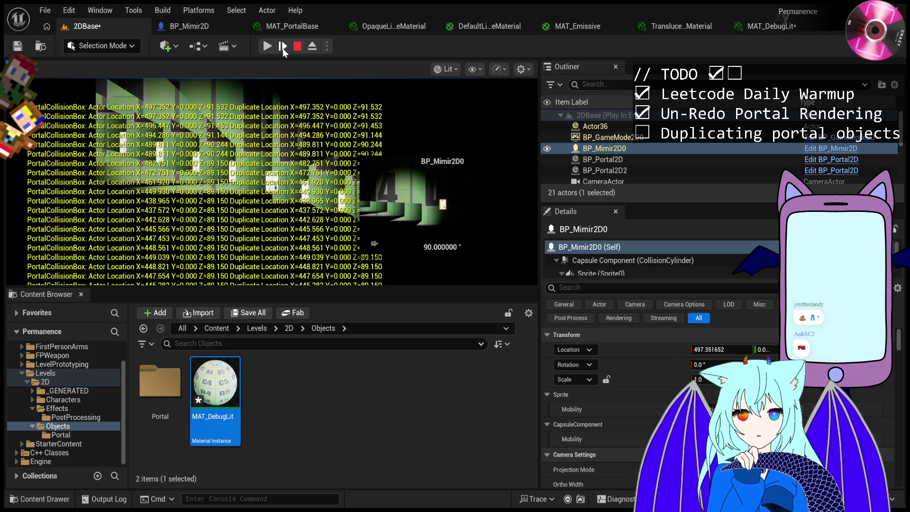
left_click(283, 47)
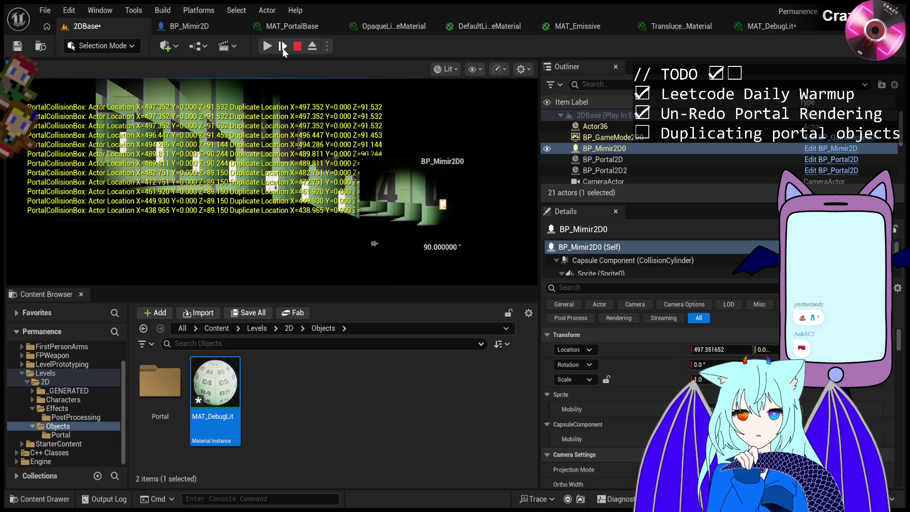
left_click(268, 46)
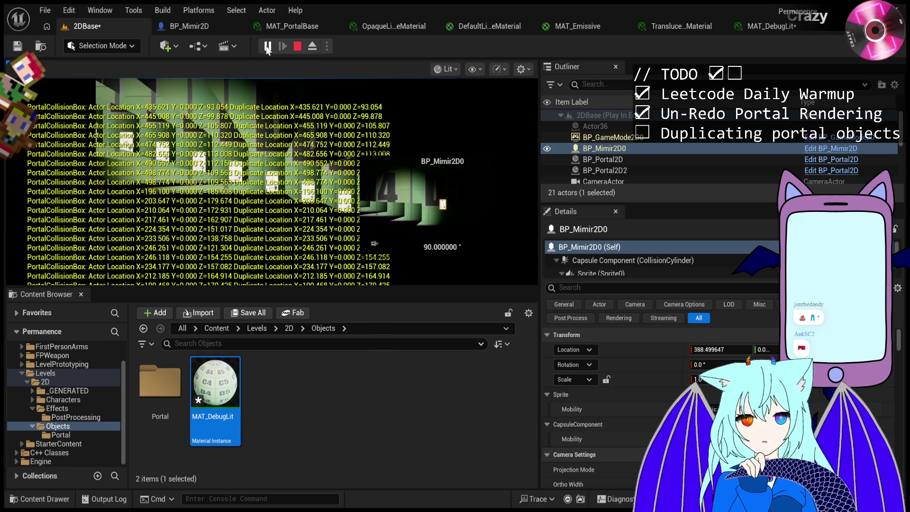
key("Escape")
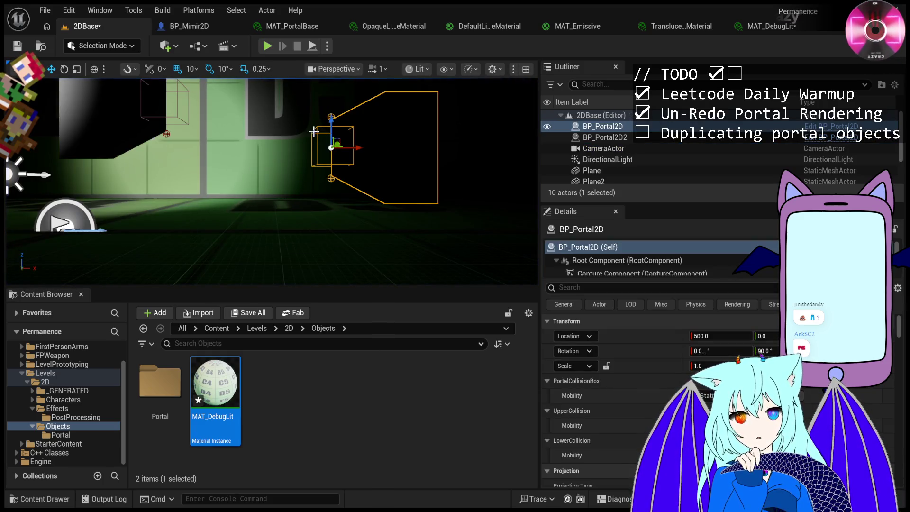
Raise BP_Portal2D and lower BP_Portal2D2 slightly on Z, then play the level again.
scroll(166, 133, "down", 4)
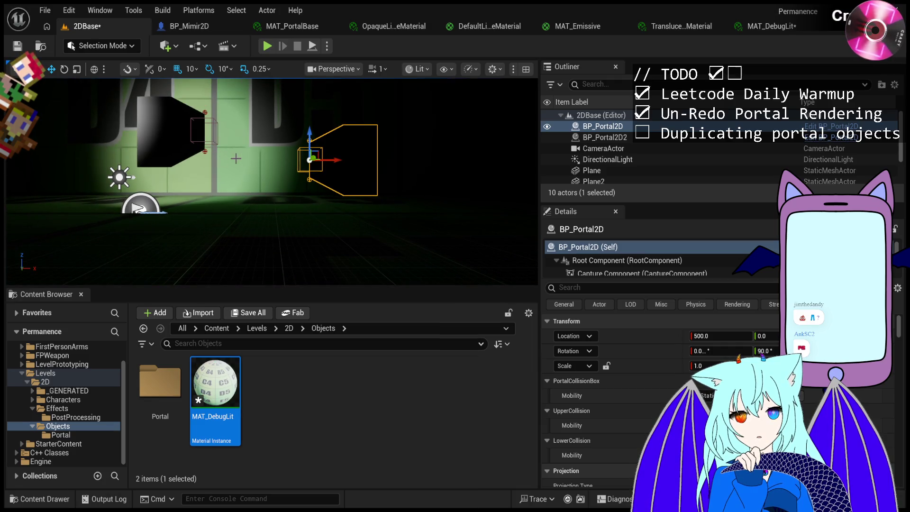
left_click_drag(311, 137, 257, 111)
left_click(206, 128)
left_click(199, 135)
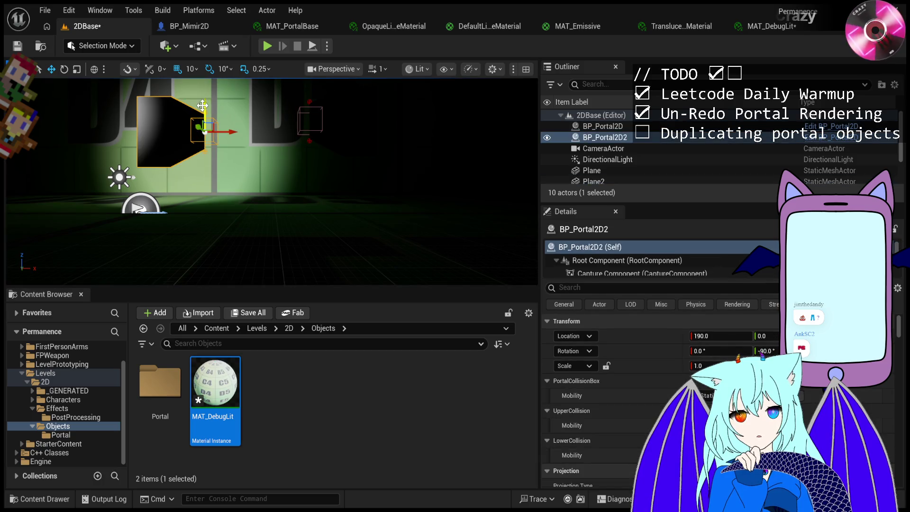
left_click_drag(205, 123, 205, 137)
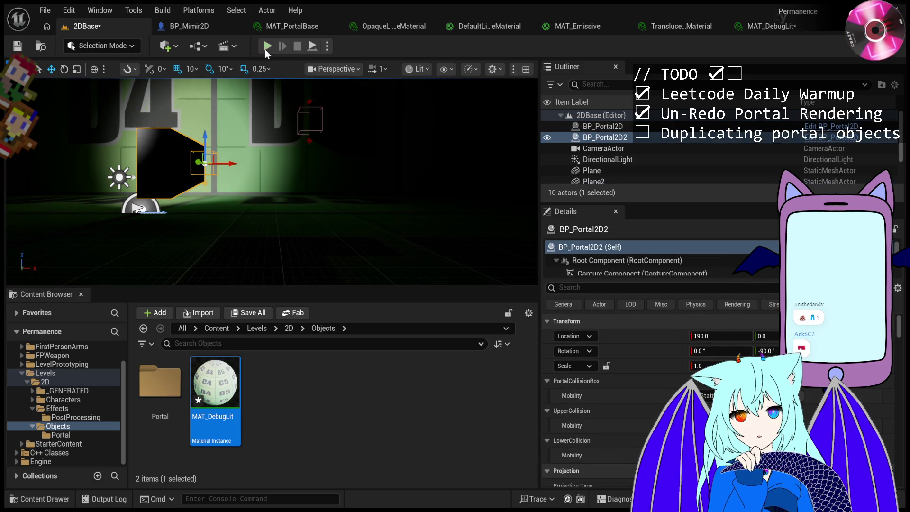
left_click(267, 46)
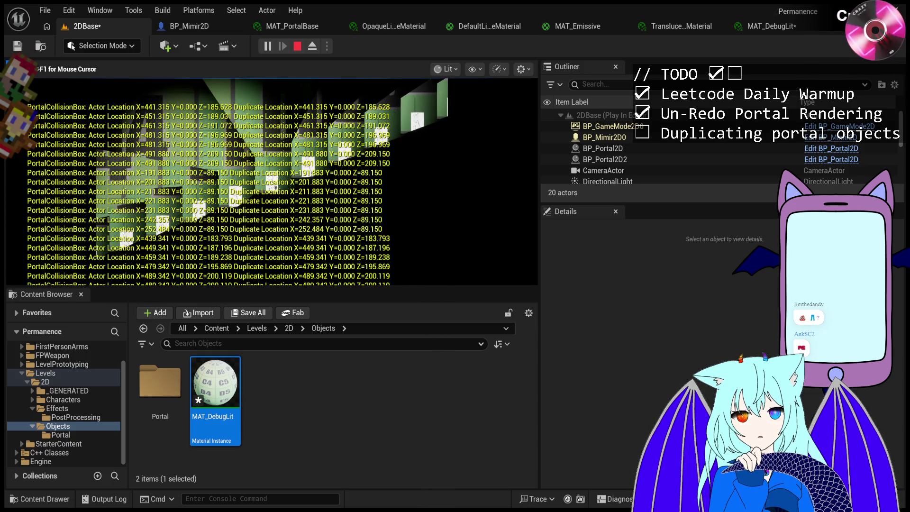
key("Escape")
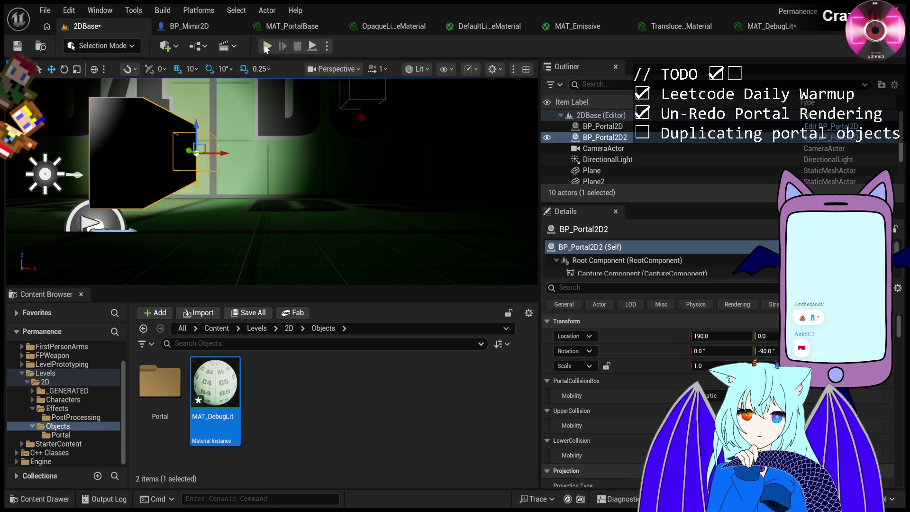
left_click(266, 46)
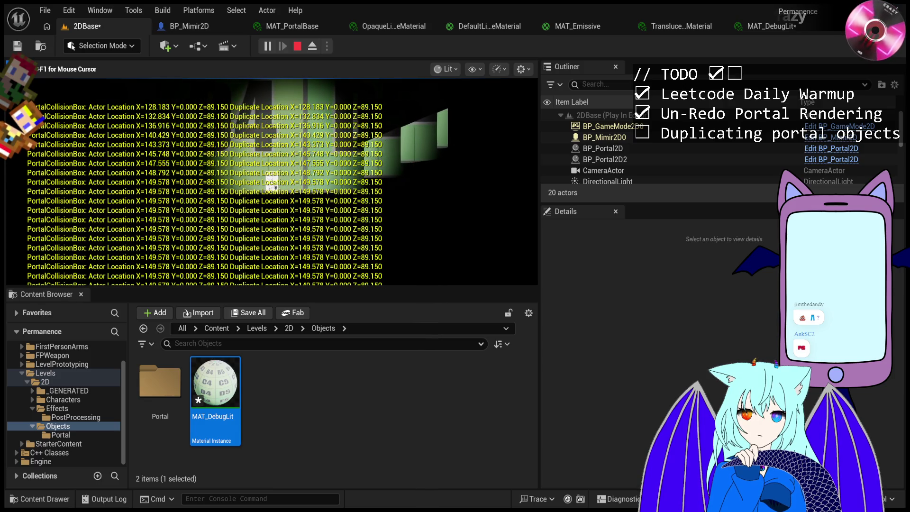
key("Escape")
left_click(308, 218)
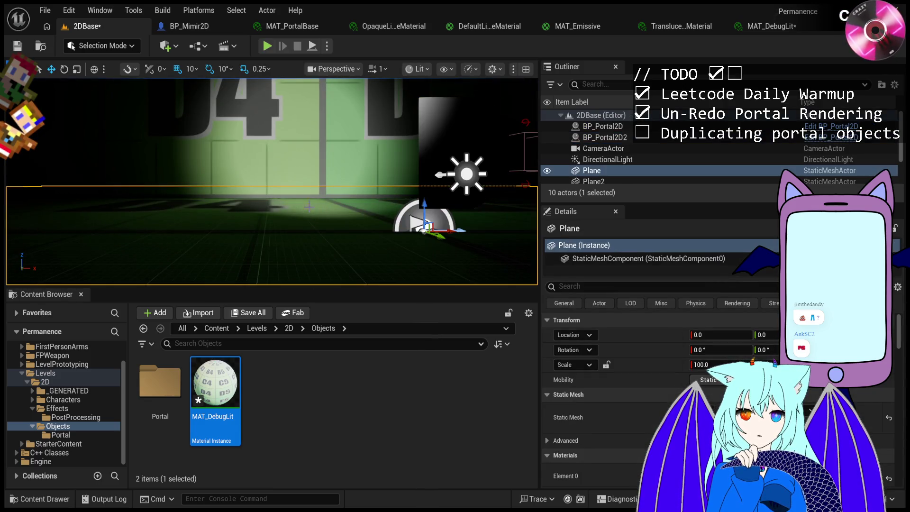
Look down on the floor and duplicate the Plane with Ctrl+D.
scroll(379, 211, "down", 6)
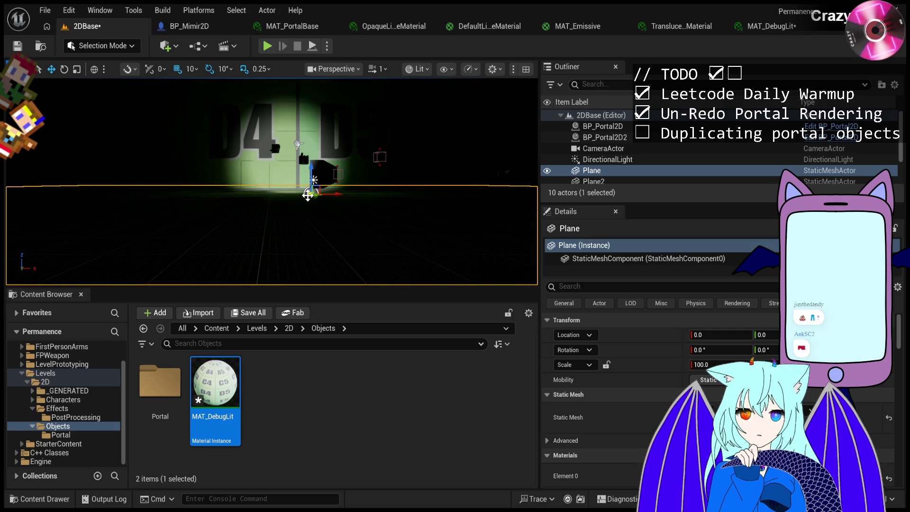
mouse_move(300, 190)
left_mouse_down()
mouse_move(295, 207)
mouse_move(294, 194)
left_mouse_up()
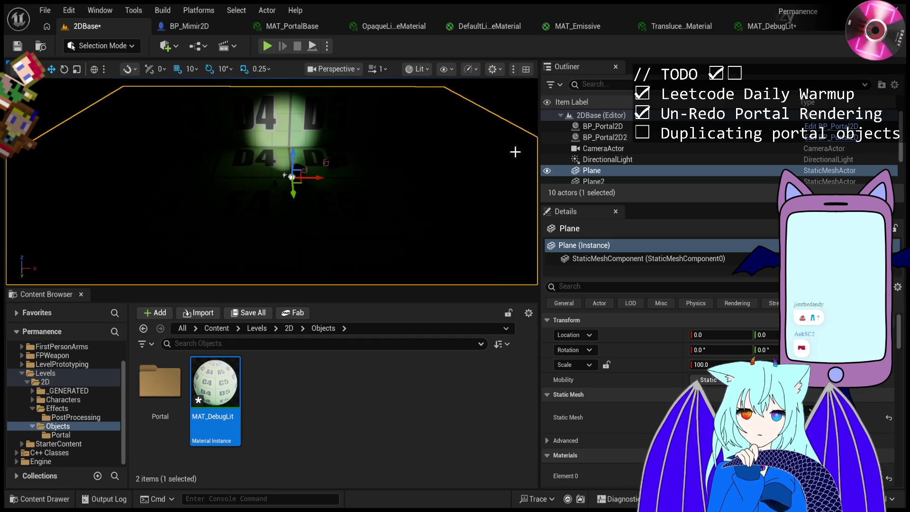
key("ctrl+d")
mouse_move(327, 231)
left_mouse_down()
mouse_move(327, 223)
mouse_move(327, 231)
mouse_move(524, 195)
left_mouse_up()
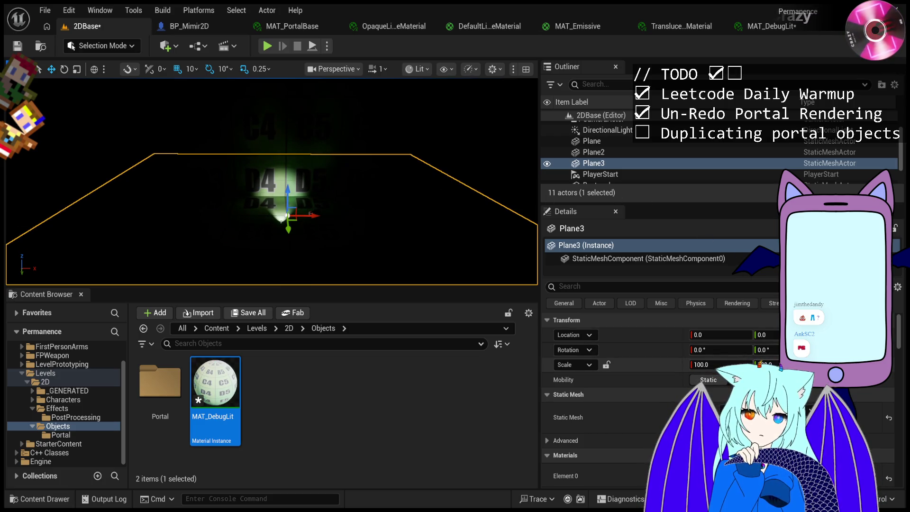
Set Plane3's scale to Y 1 and X 5, move it to X -710, then play.
left_click(761, 365)
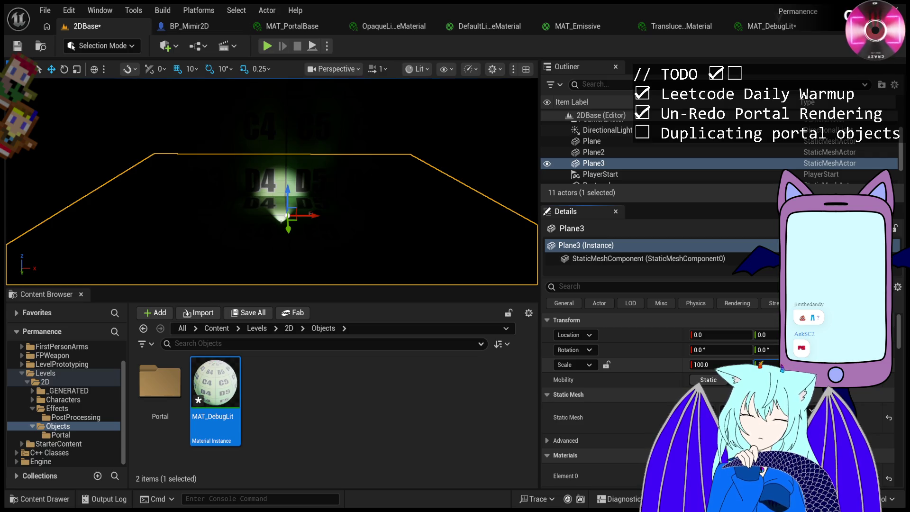
type("1")
key("Return")
left_click(742, 365)
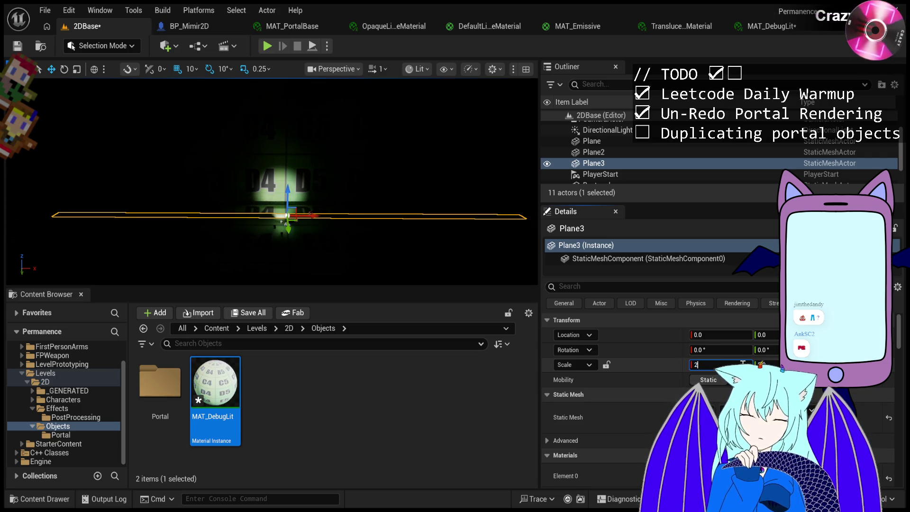
type("2")
key("Return")
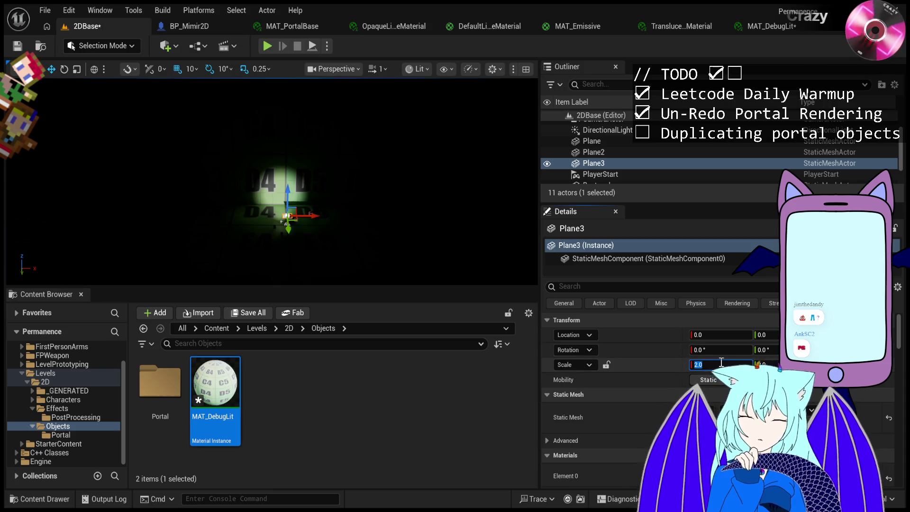
type("5")
key("Return")
key("Return")
left_click_drag(313, 220, 280, 219)
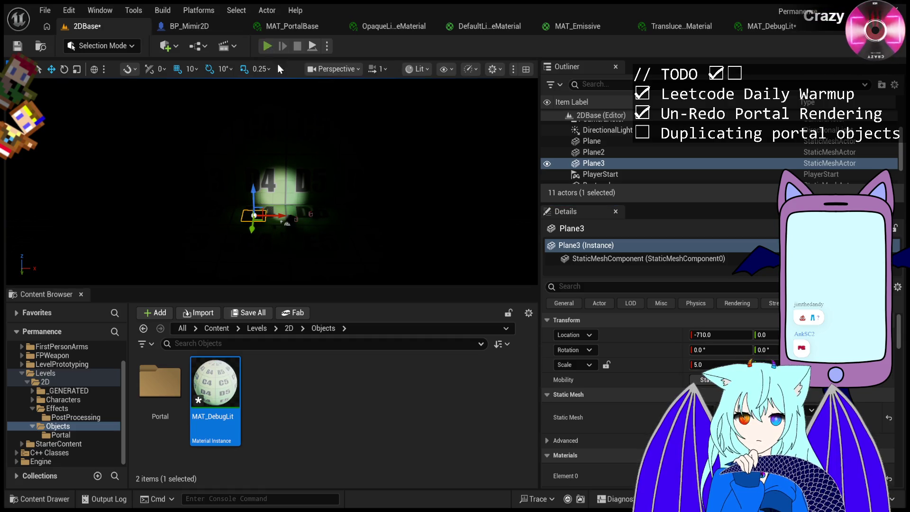
left_click(268, 46)
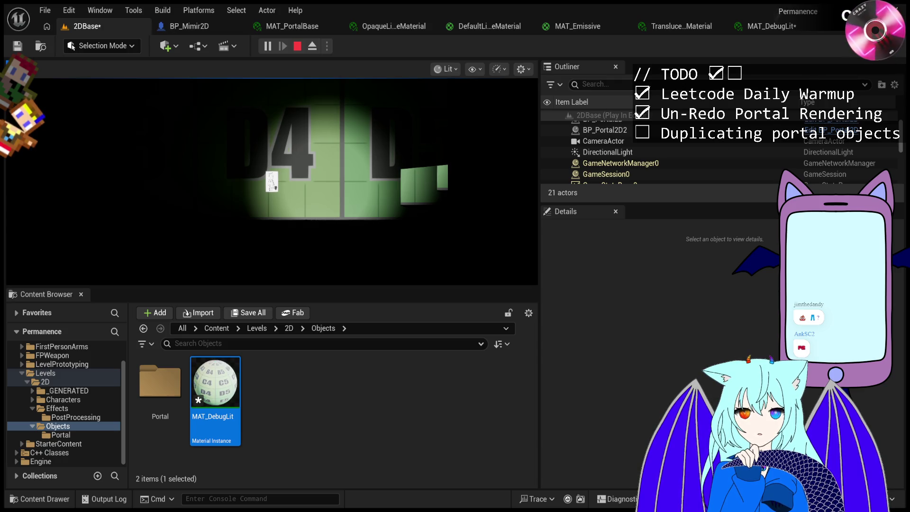
Stop the play session after reading the Mimir location log.
key("Escape")
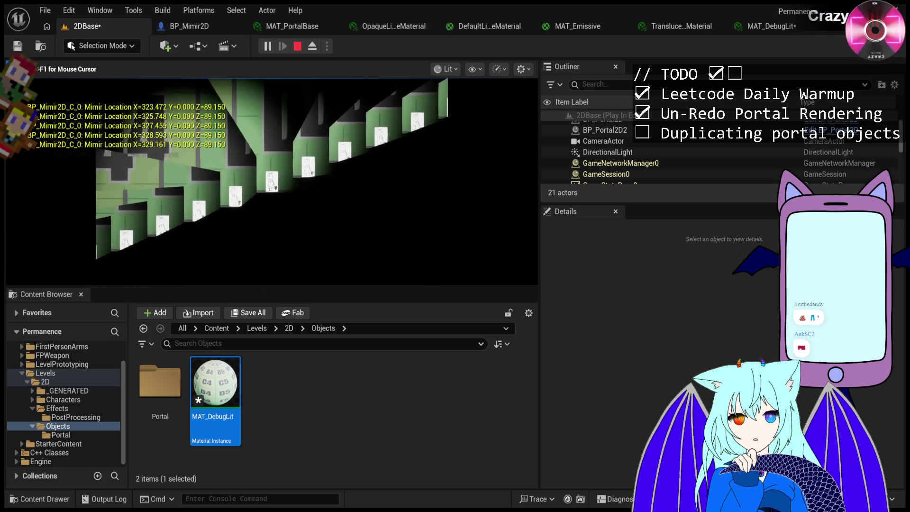
Walk the character through the portal with D and A, then pause and step one frame.
key("d")
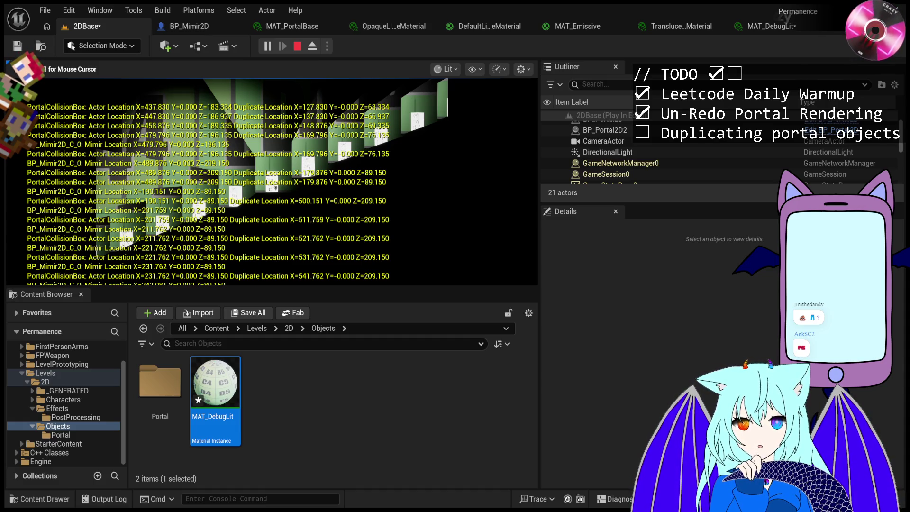
key("d")
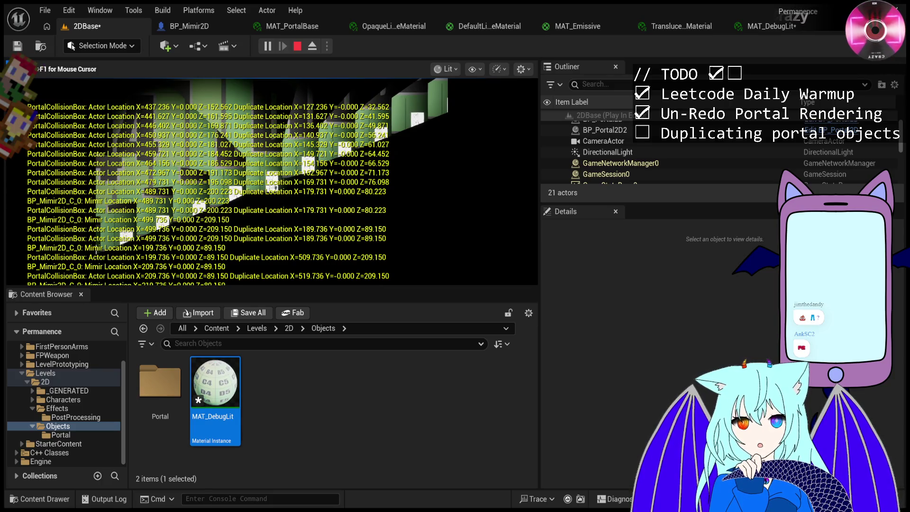
key("d")
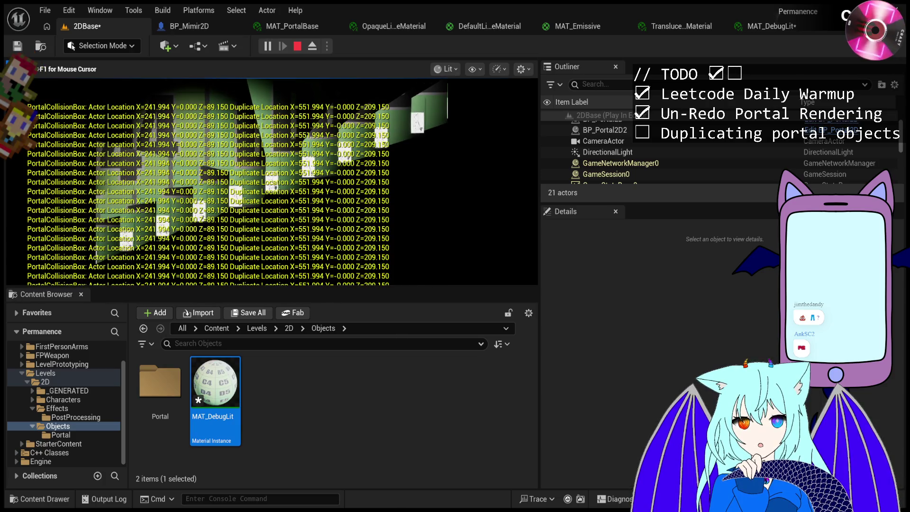
key("a")
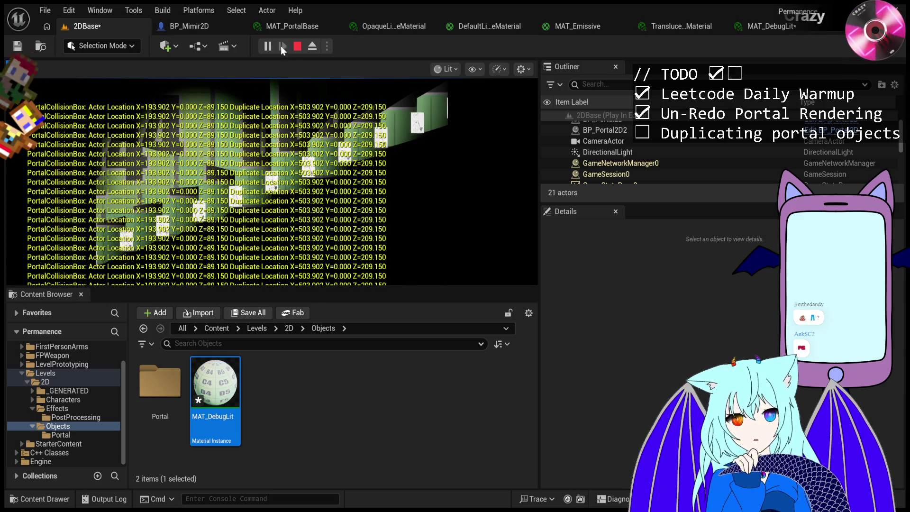
left_click(266, 46)
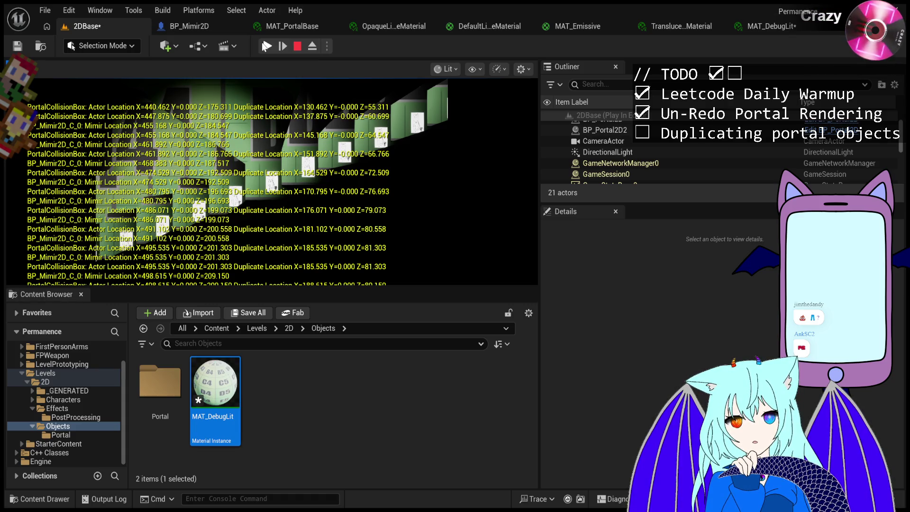
left_click(266, 46)
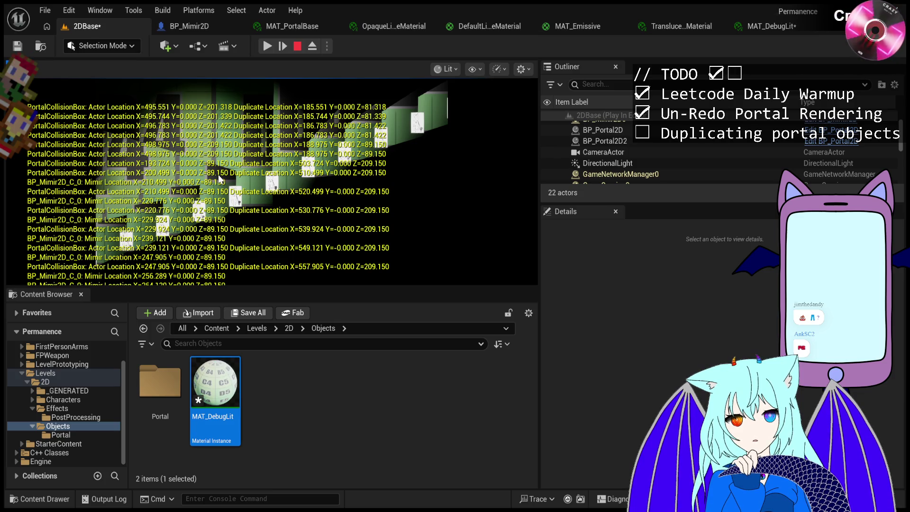
Alternate resume and pause five times, reading portal and duplicate locations at each freeze.
left_click(268, 46)
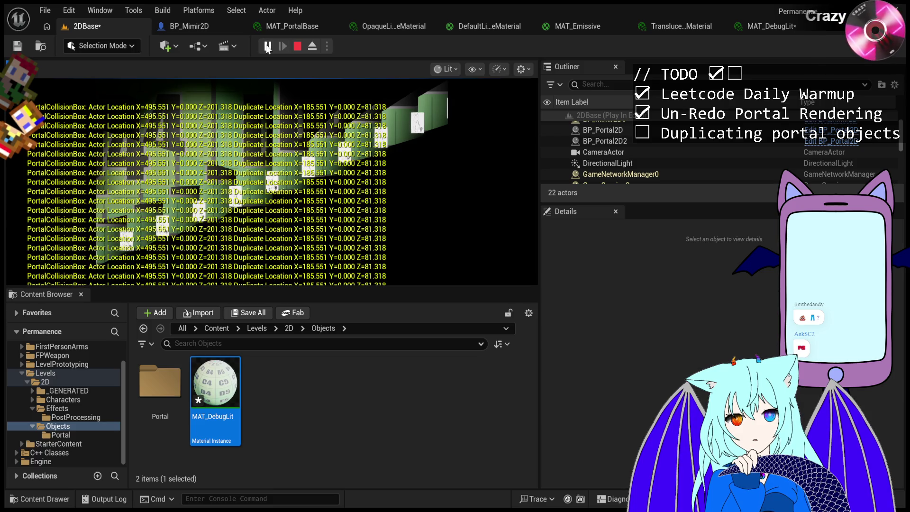
left_click(267, 46)
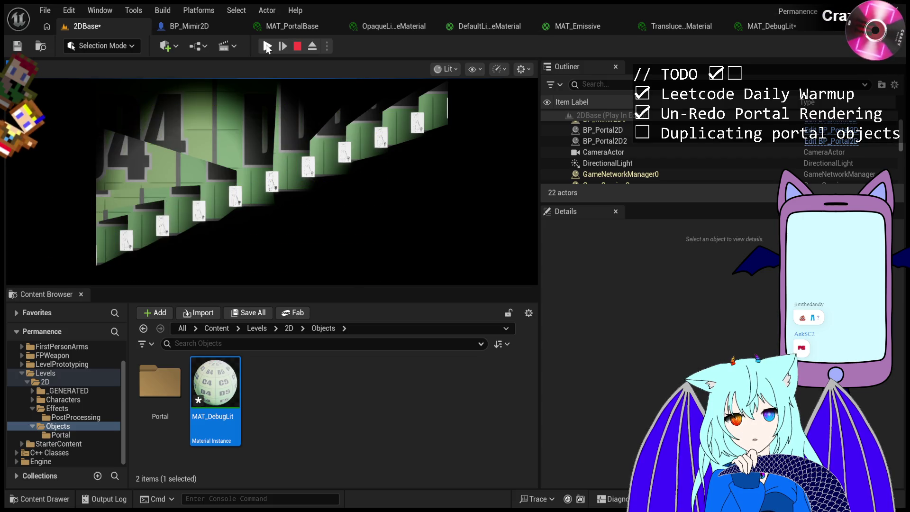
left_click(268, 47)
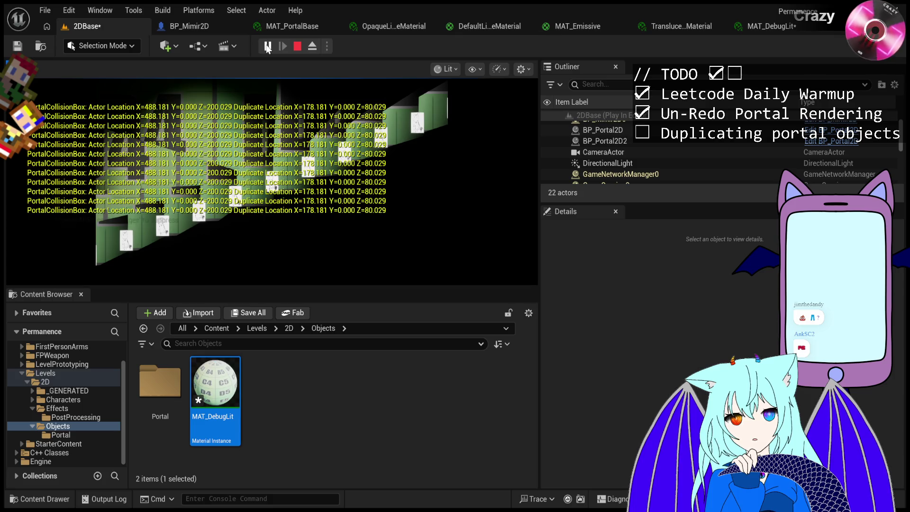
left_click(267, 47)
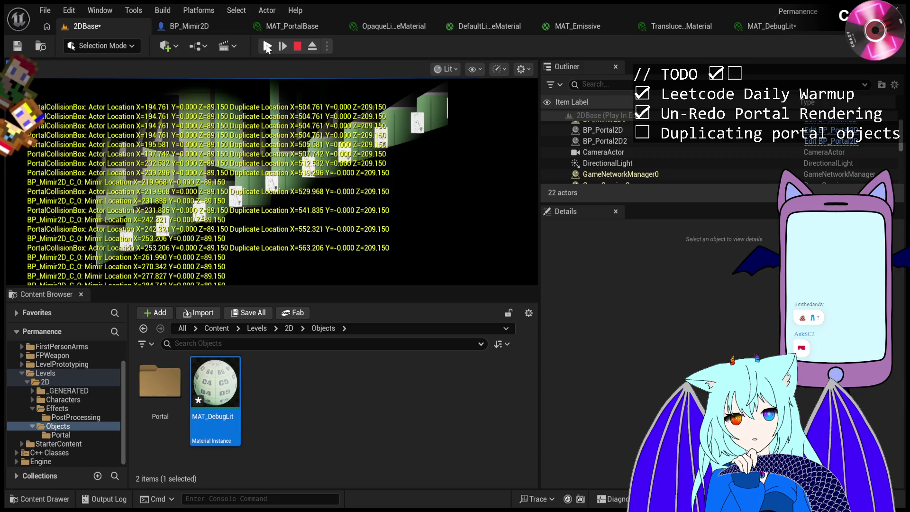
left_click(268, 47)
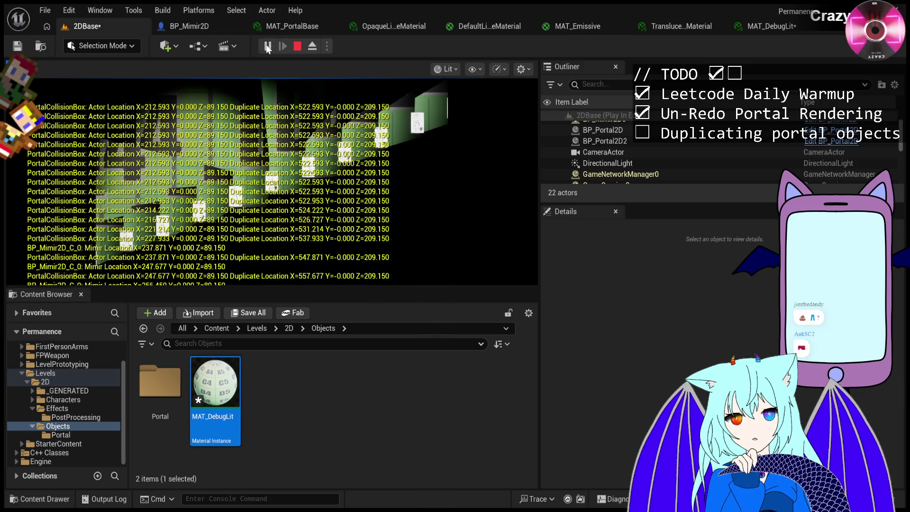
left_click(268, 47)
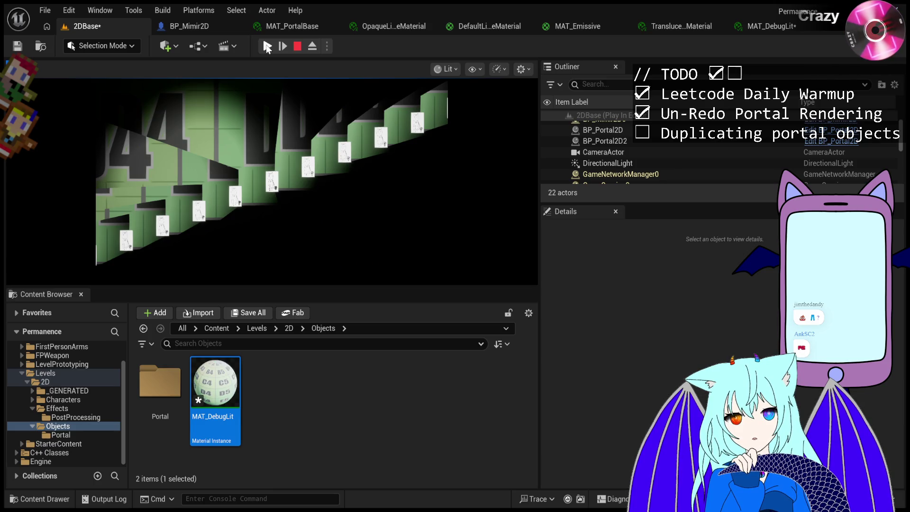
left_click(266, 46)
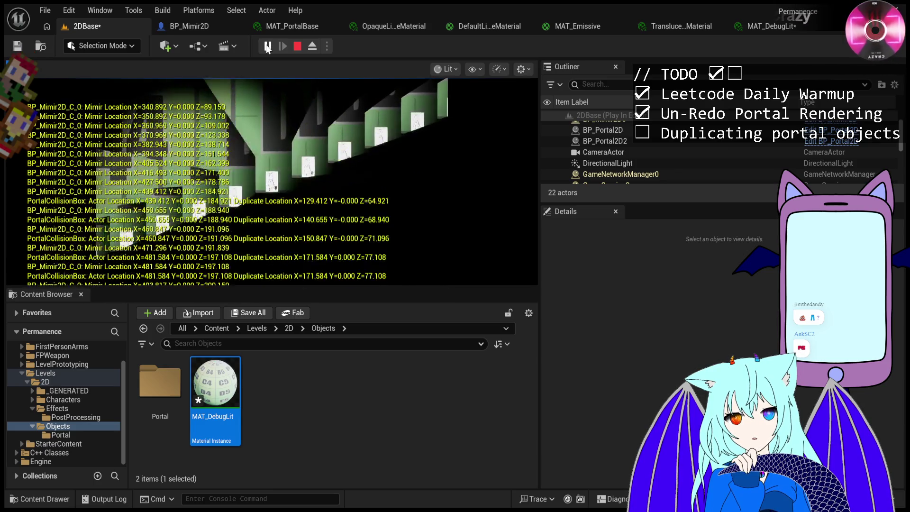
left_click(268, 46)
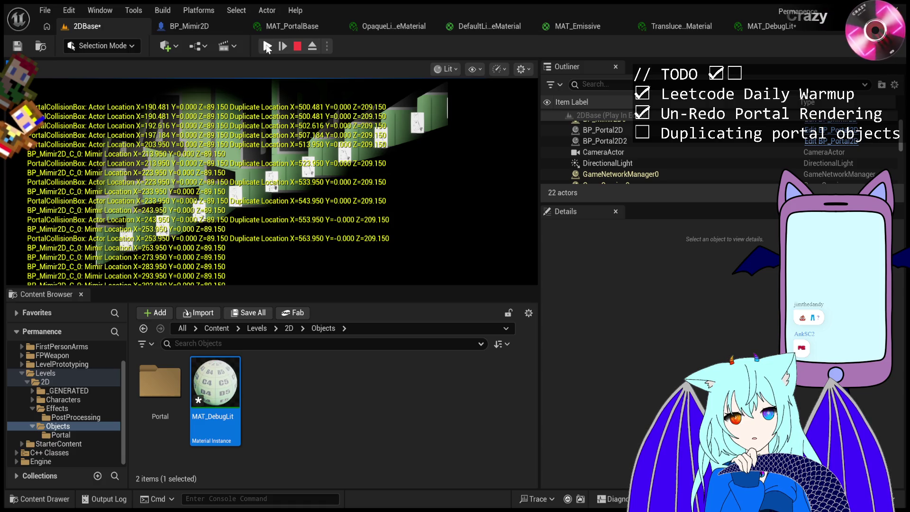
left_click(268, 47)
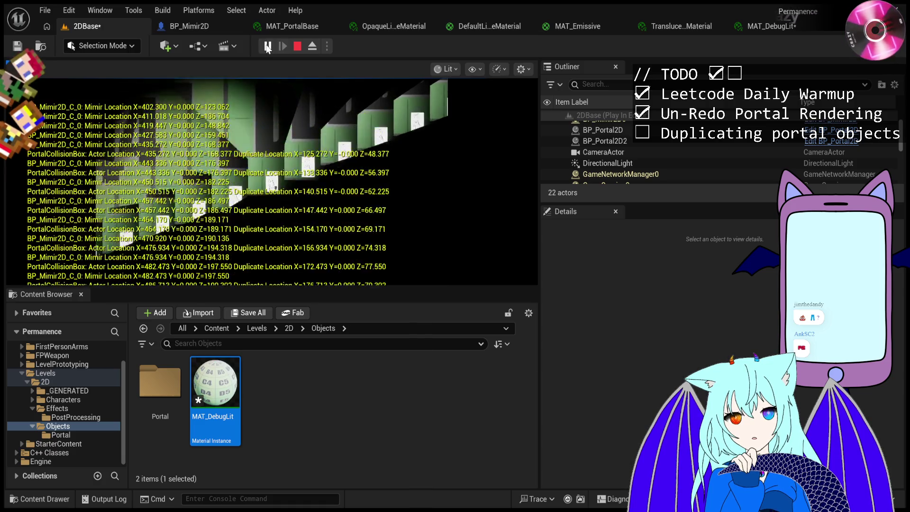
left_click(267, 47)
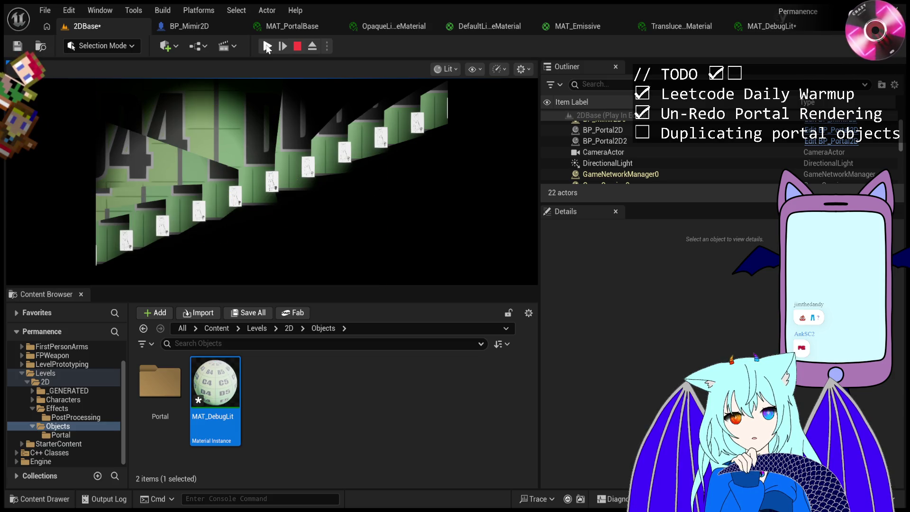
left_click(267, 46)
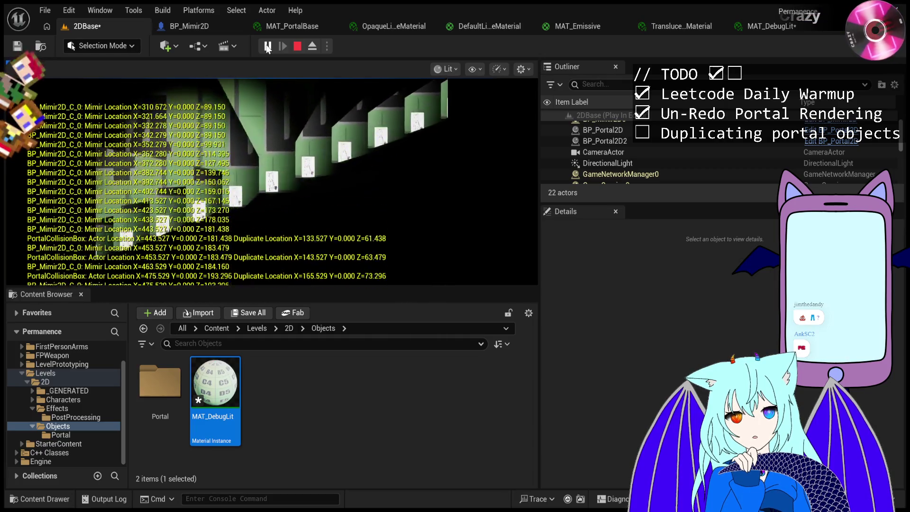
Pause and resume, step two single frames, then let the game run again.
left_click(267, 46)
left_click(268, 47)
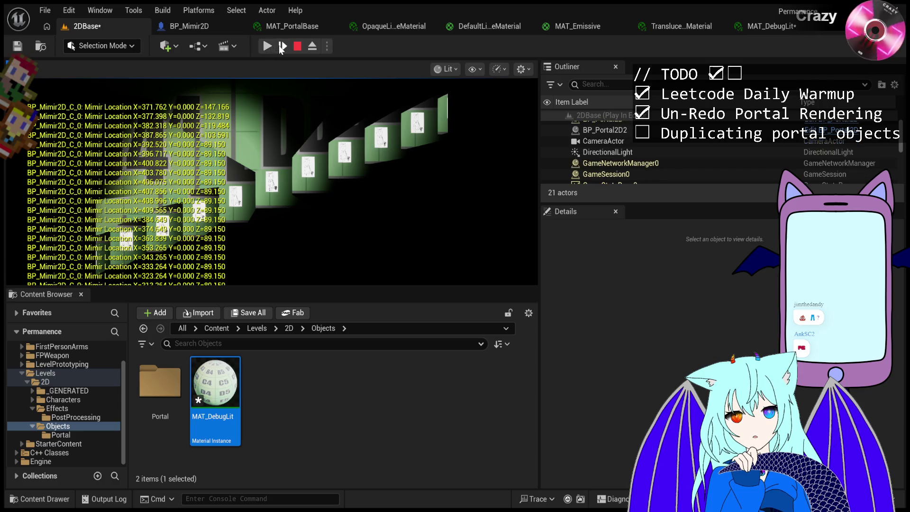
left_click(283, 46)
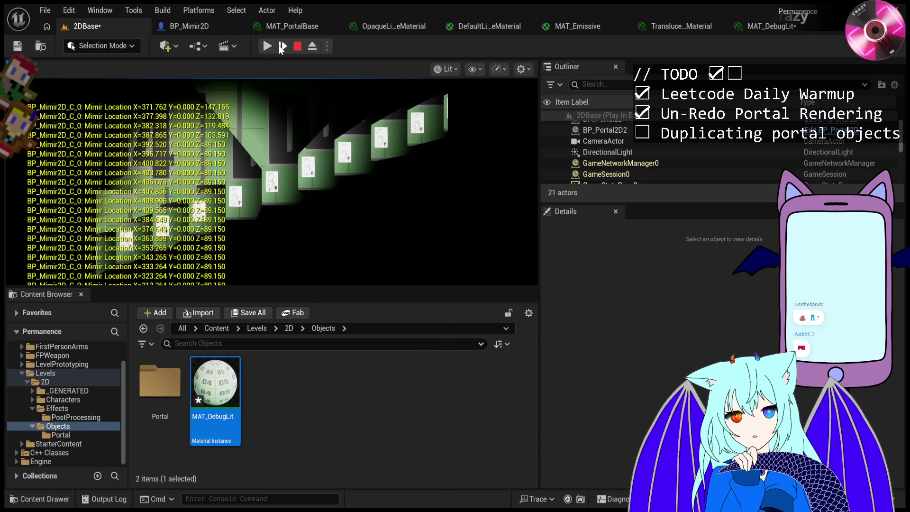
left_click(281, 48)
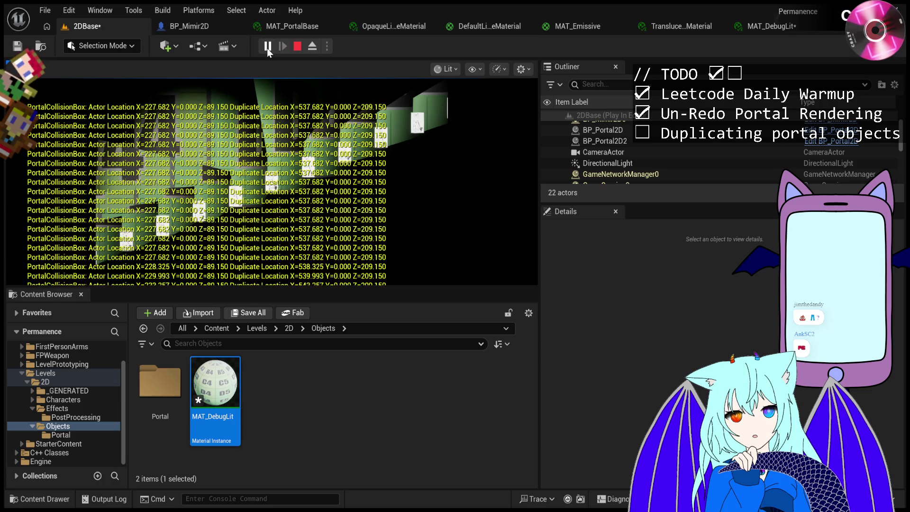
left_click(266, 47)
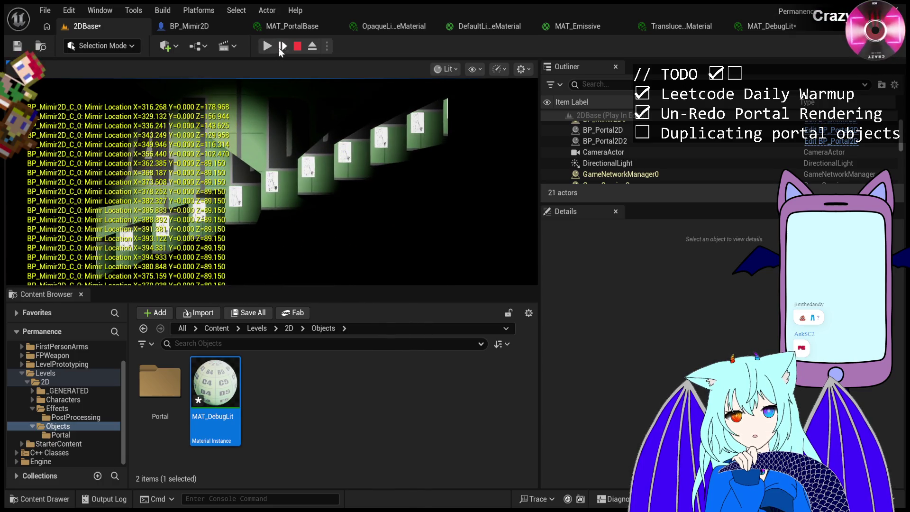
Freeze the game again, advance thirteen single frames while reading the log, then resume.
left_click(274, 48)
left_click(275, 47)
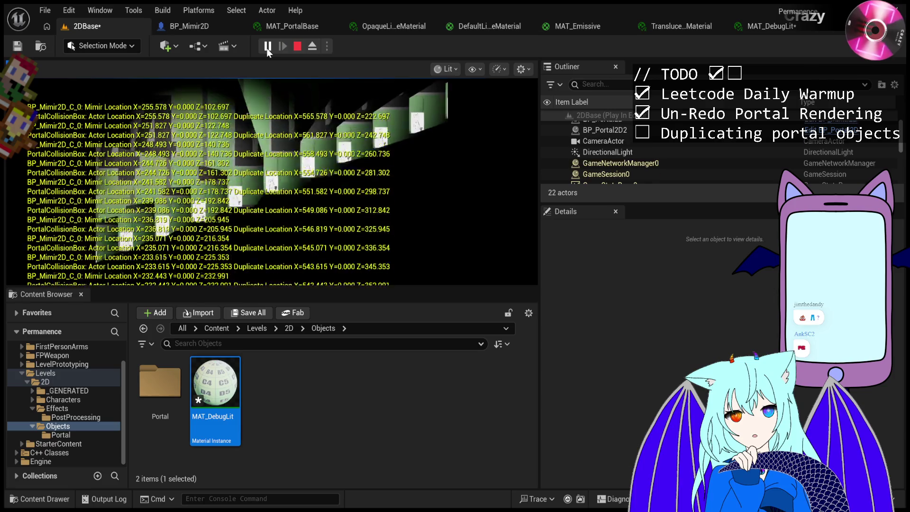
left_click(278, 46)
left_click(283, 46)
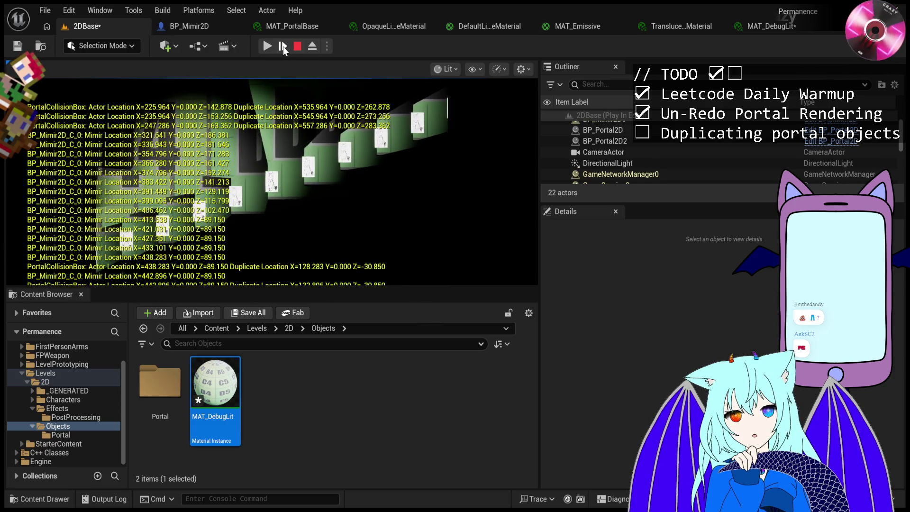
left_click(283, 46)
left_click(283, 47)
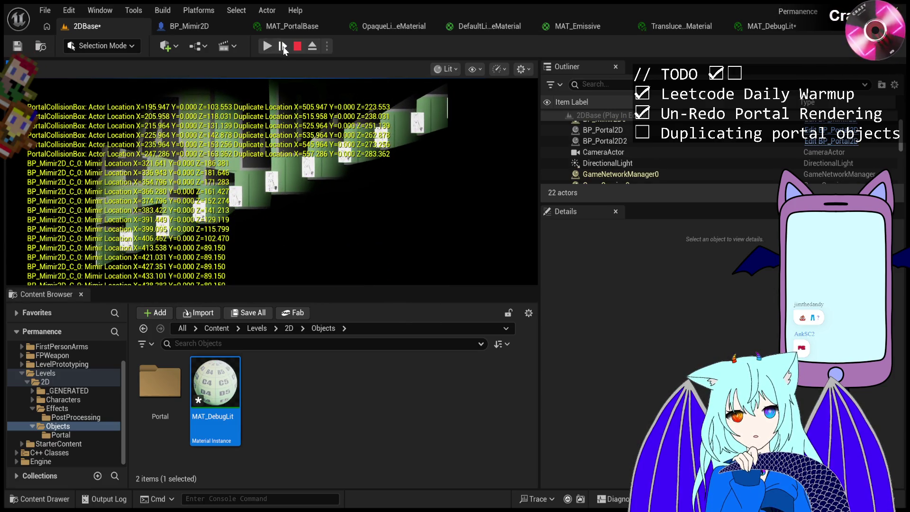
left_click(283, 47)
left_click(284, 47)
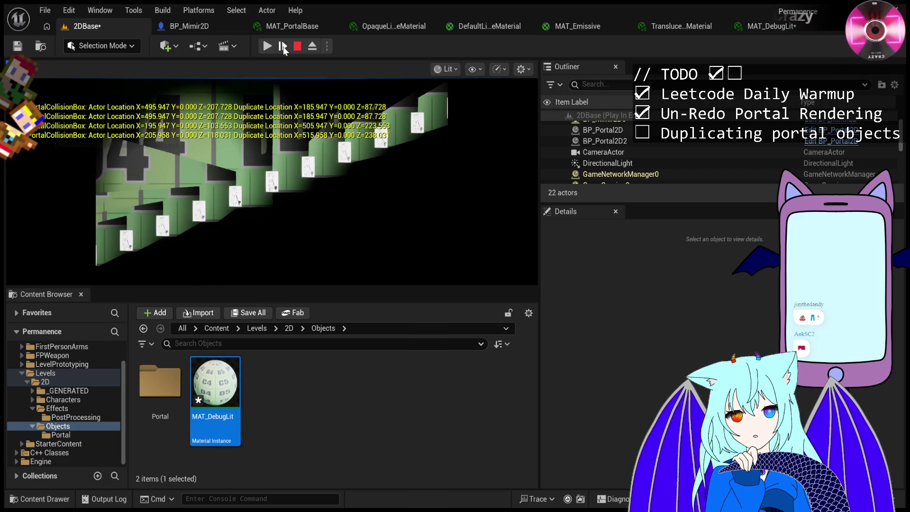
left_click(283, 47)
left_click(283, 47)
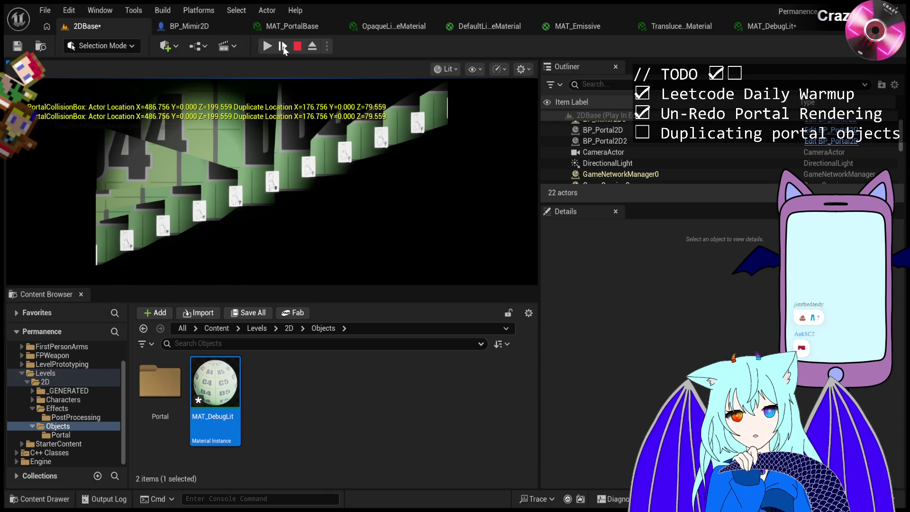
left_click(283, 47)
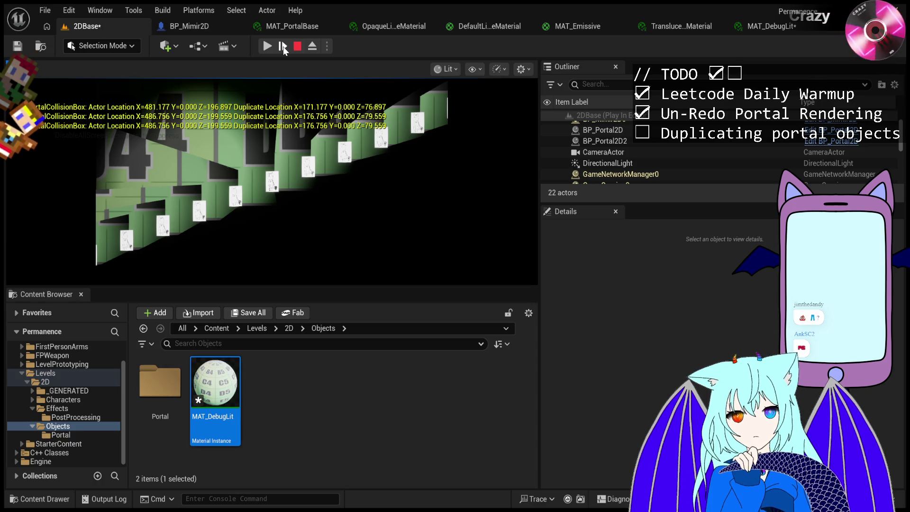
left_click(283, 46)
left_click(283, 46)
left_click(283, 46)
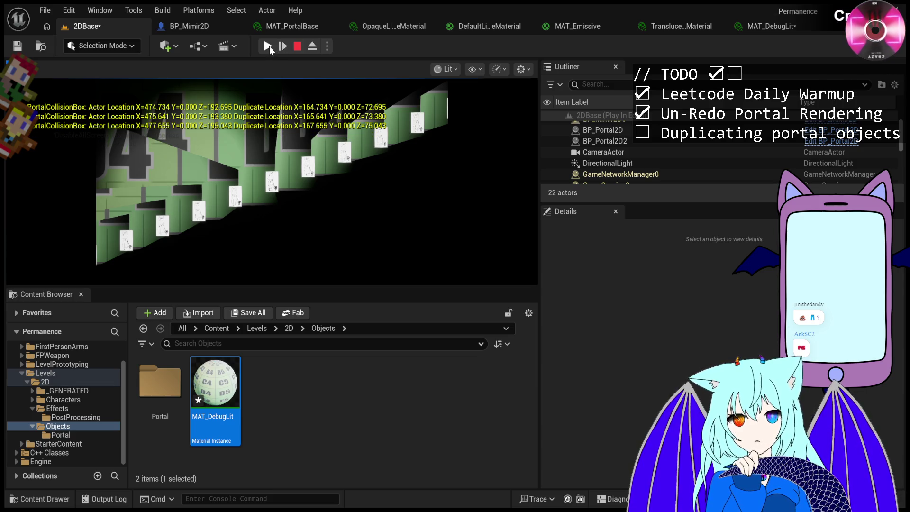
left_click(270, 46)
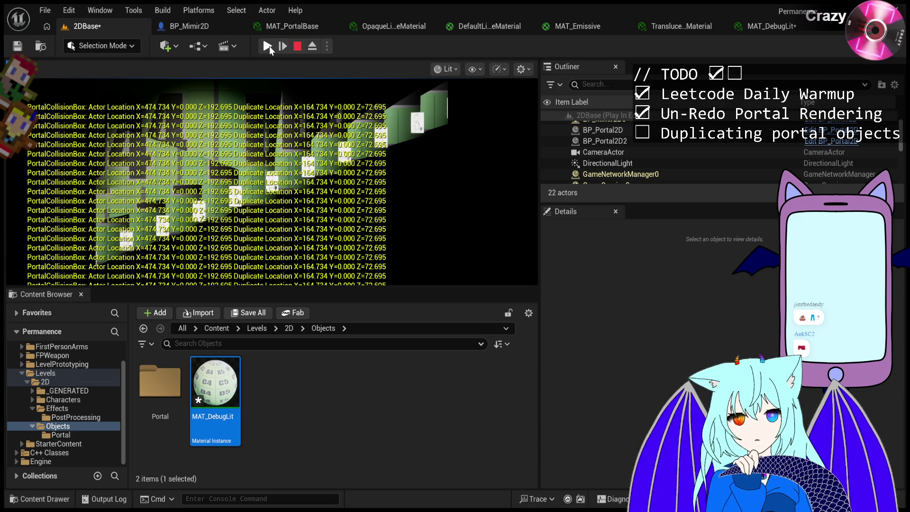
Alternate resume and pause to follow Mimir's location, stepping two frames before resuming.
left_click(270, 46)
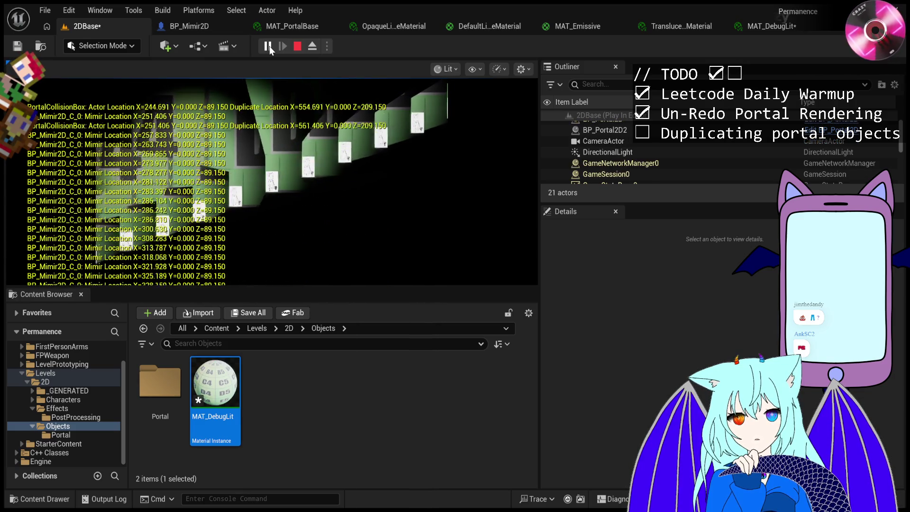
left_click(270, 47)
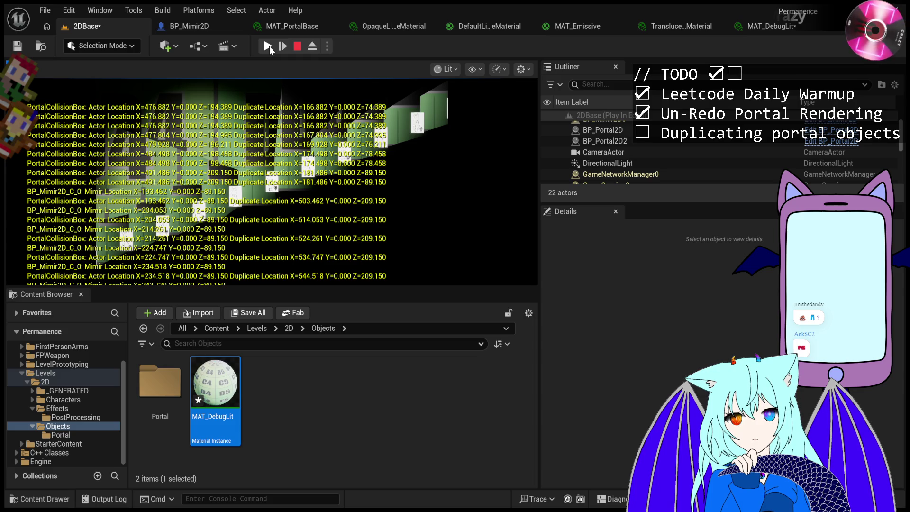
left_click(270, 47)
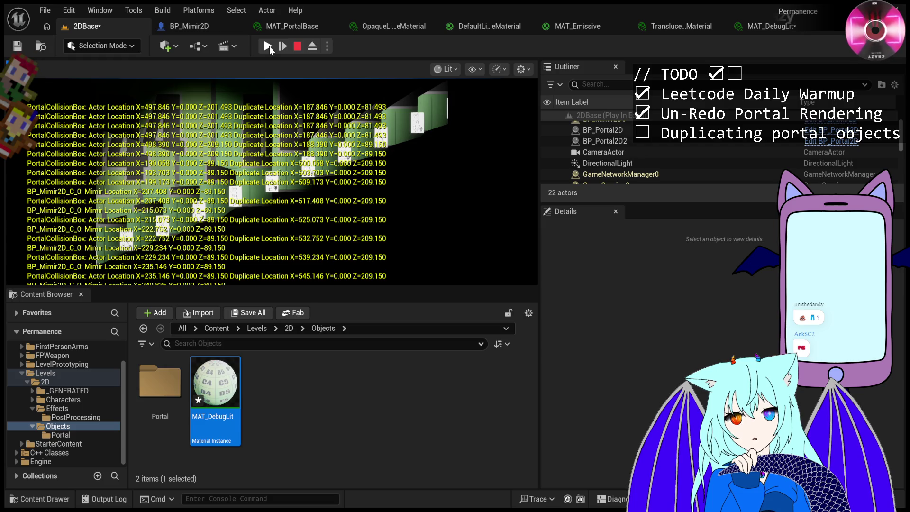
left_click(269, 46)
left_click(269, 46)
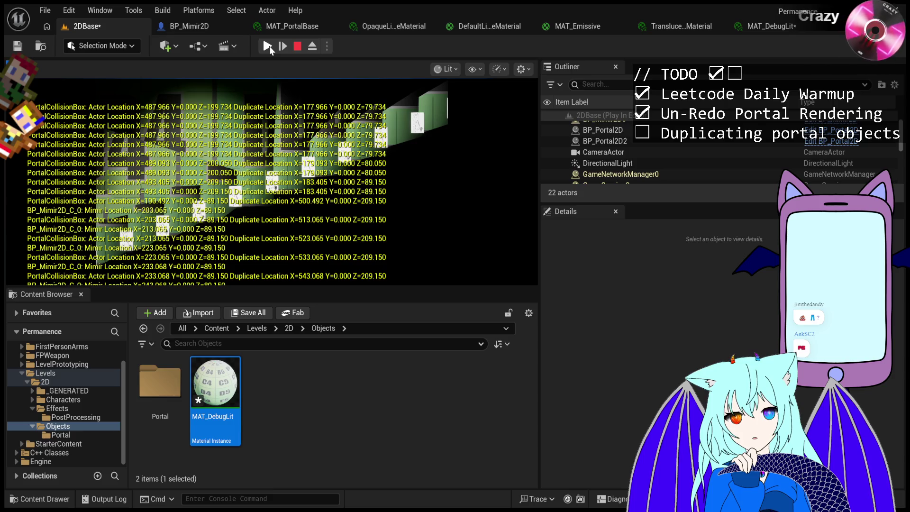
left_click(269, 46)
left_click(270, 46)
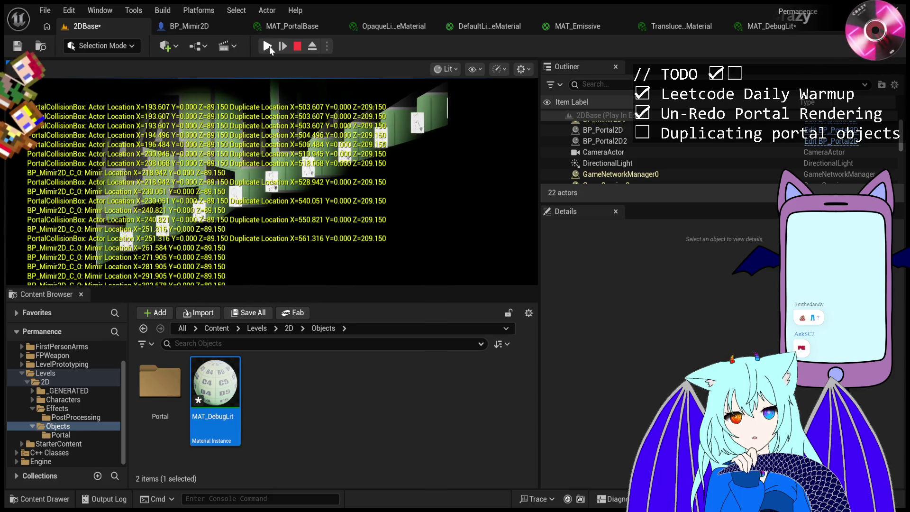
left_click(269, 47)
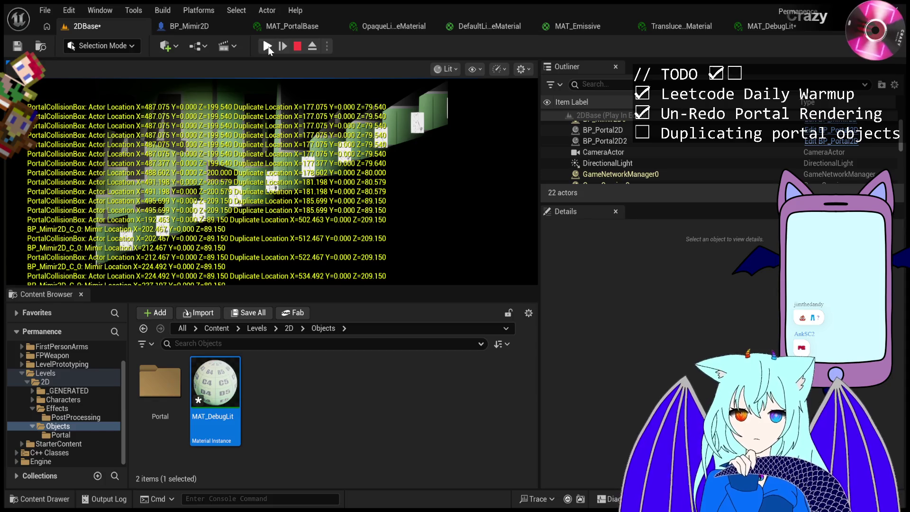
Keep toggling pause and resume as Mimir nears the portal, then step two frames.
left_click(268, 46)
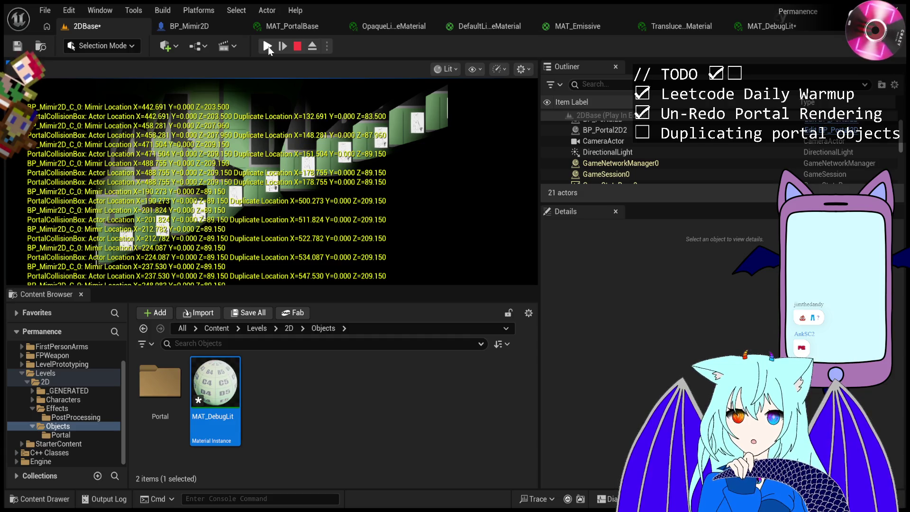
left_click(268, 49)
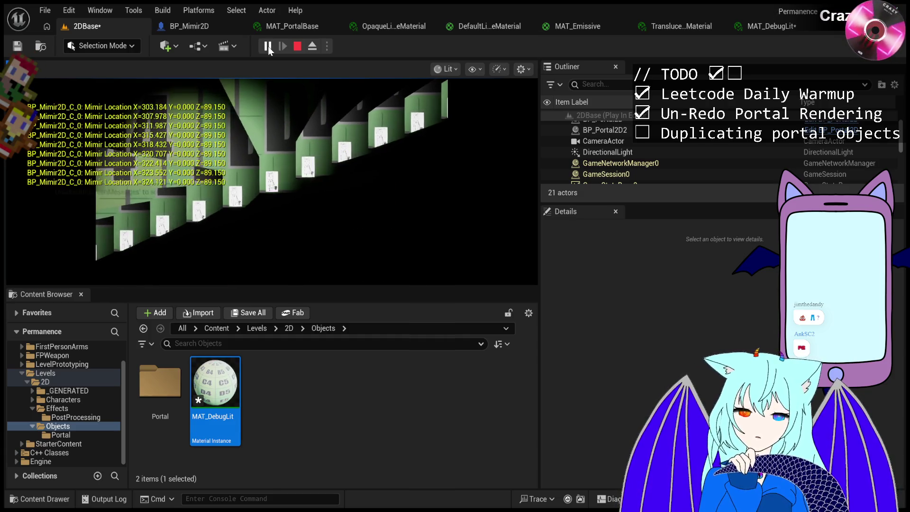
left_click(269, 47)
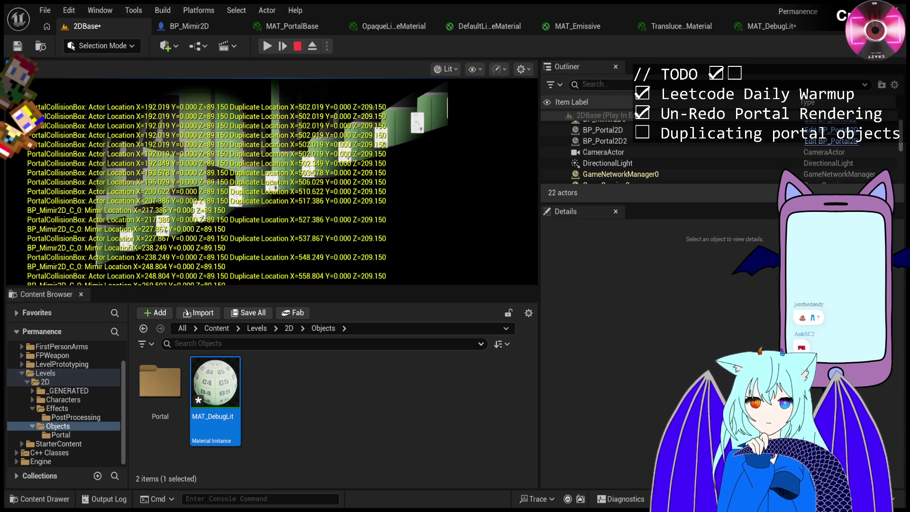
left_click(266, 47)
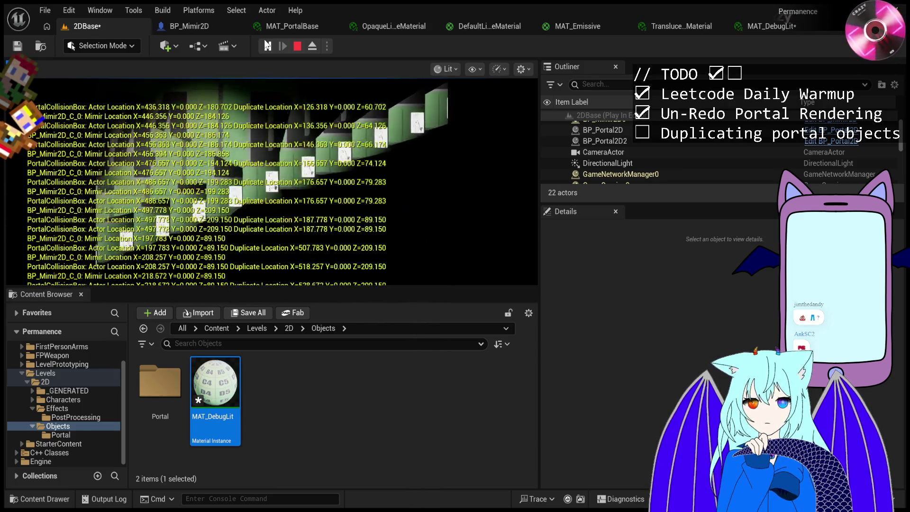
left_click(267, 46)
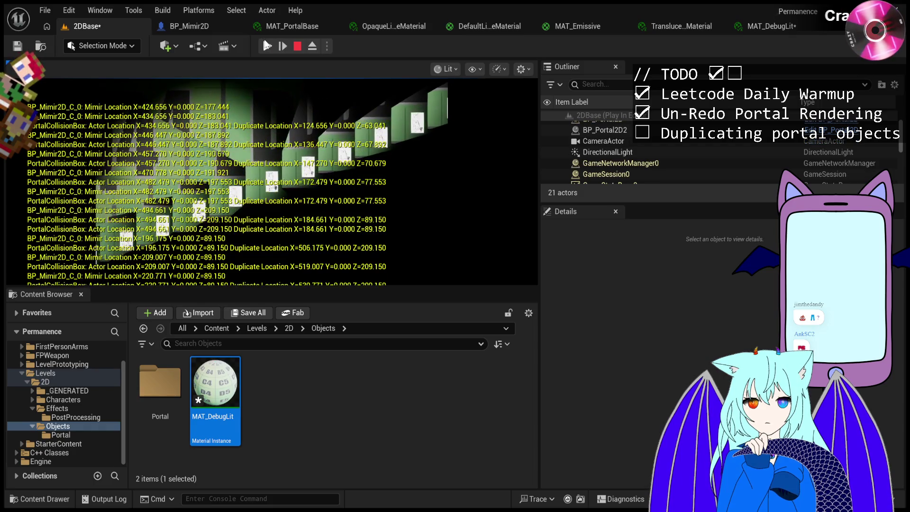
left_click(267, 46)
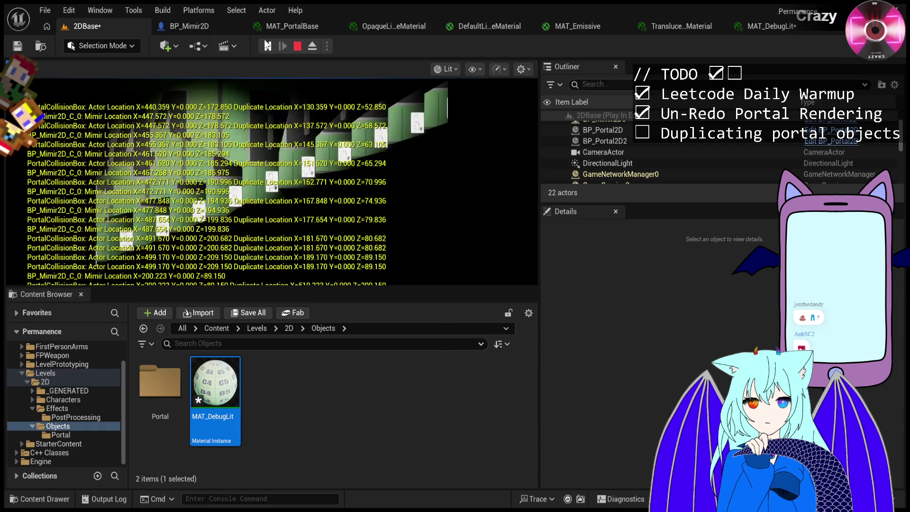
left_click(267, 45)
left_click(266, 45)
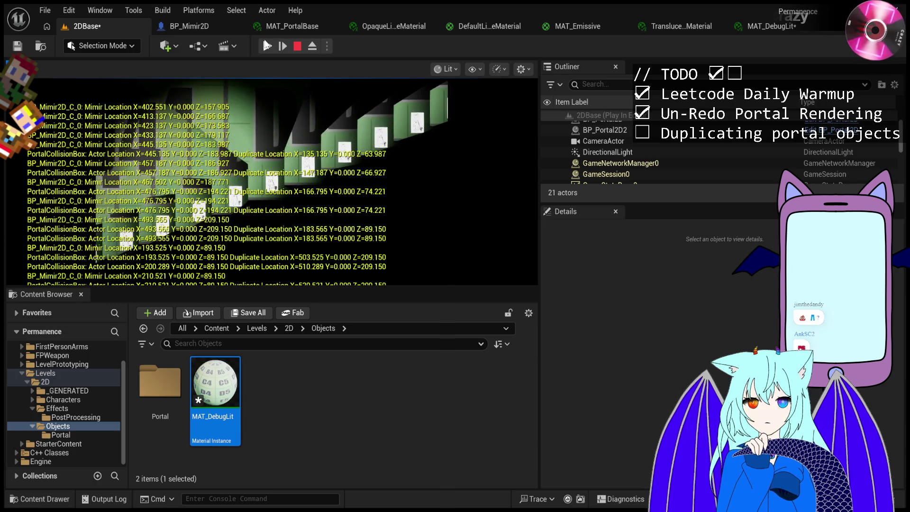
left_click(266, 46)
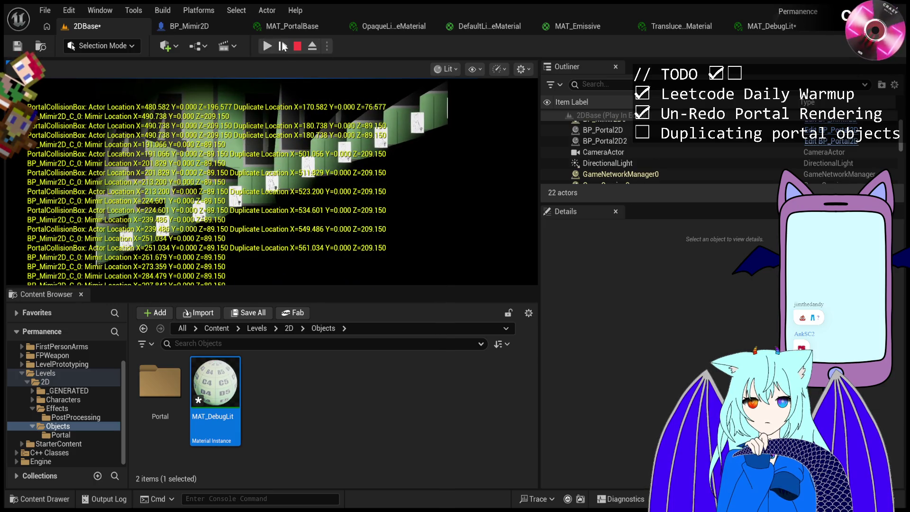
Step one frame, resume, then pause and advance four more single frames.
left_click(285, 47)
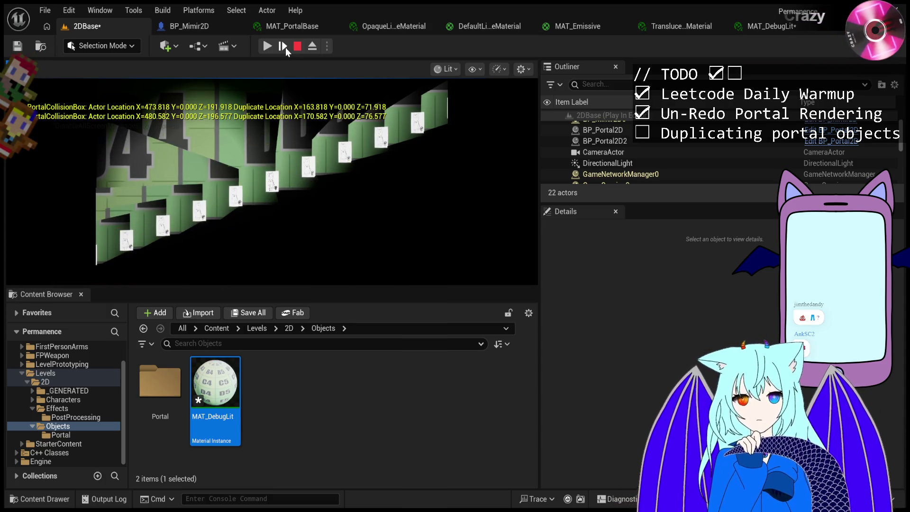
left_click(266, 46)
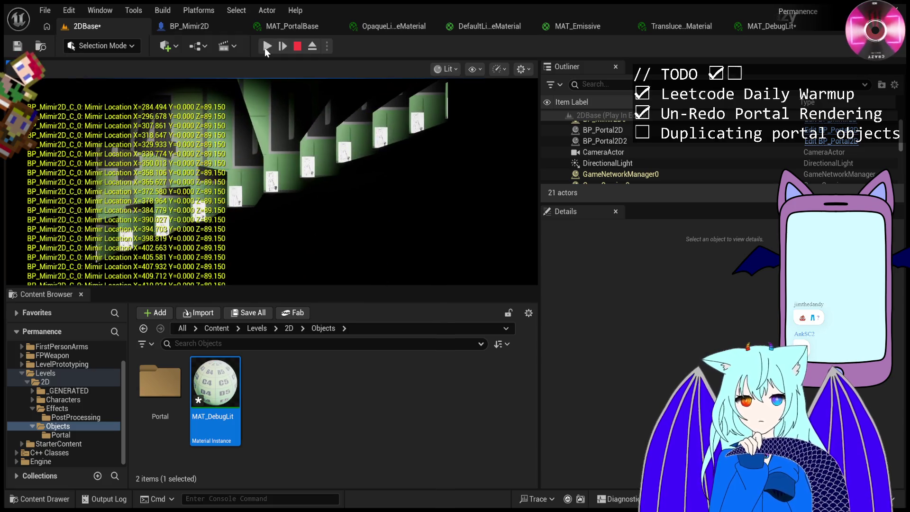
left_click(266, 47)
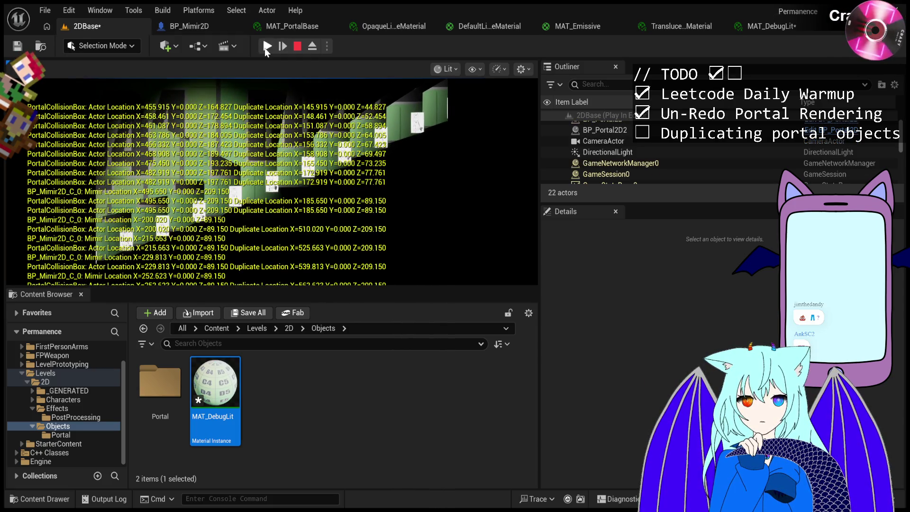
left_click(267, 46)
left_click(267, 46)
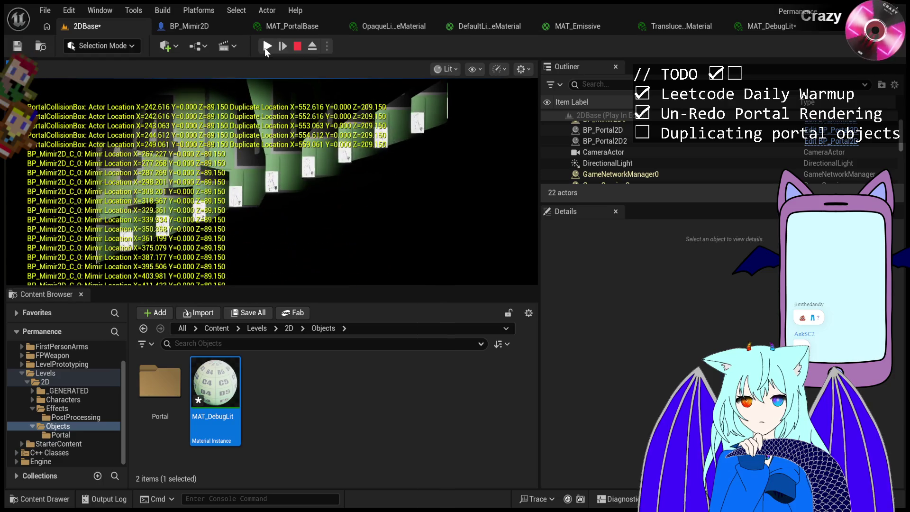
left_click(266, 47)
left_click(266, 47)
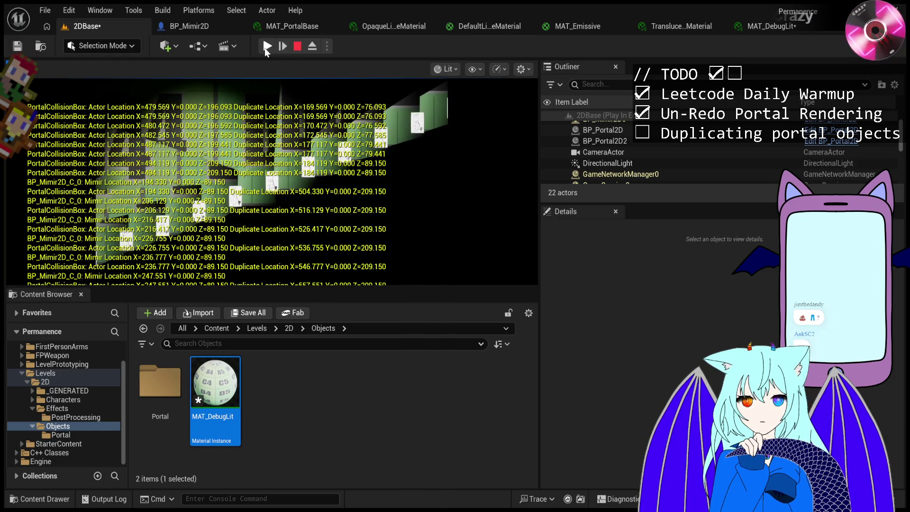
Alternate resume and pause twice more while watching the PortalCollisionBox log.
left_click(265, 47)
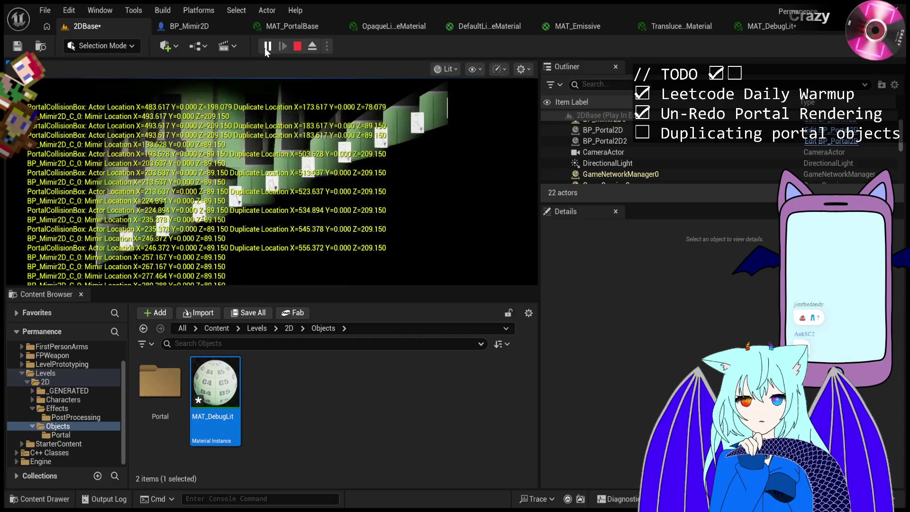
left_click(265, 47)
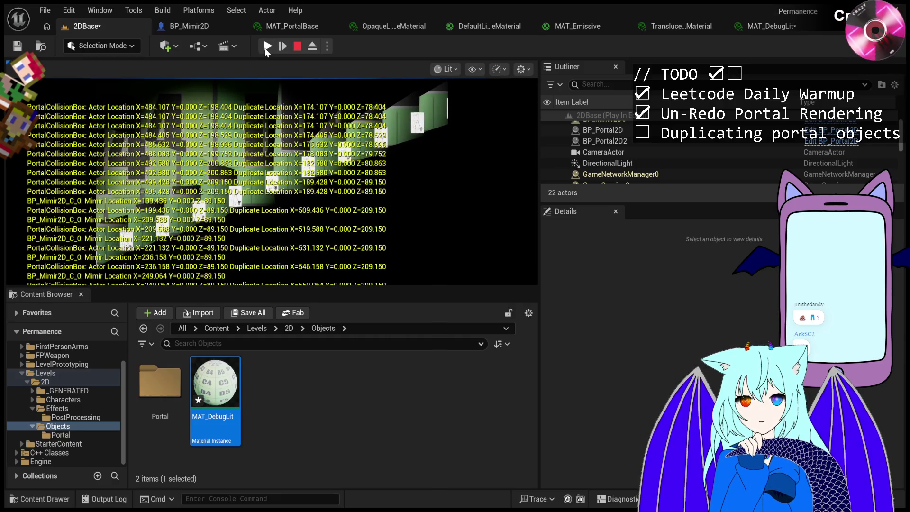
left_click(265, 47)
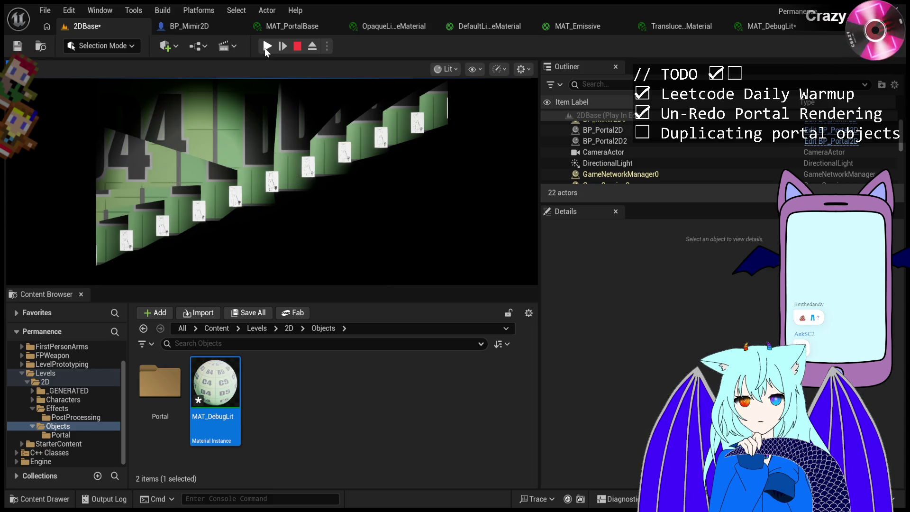
left_click(265, 48)
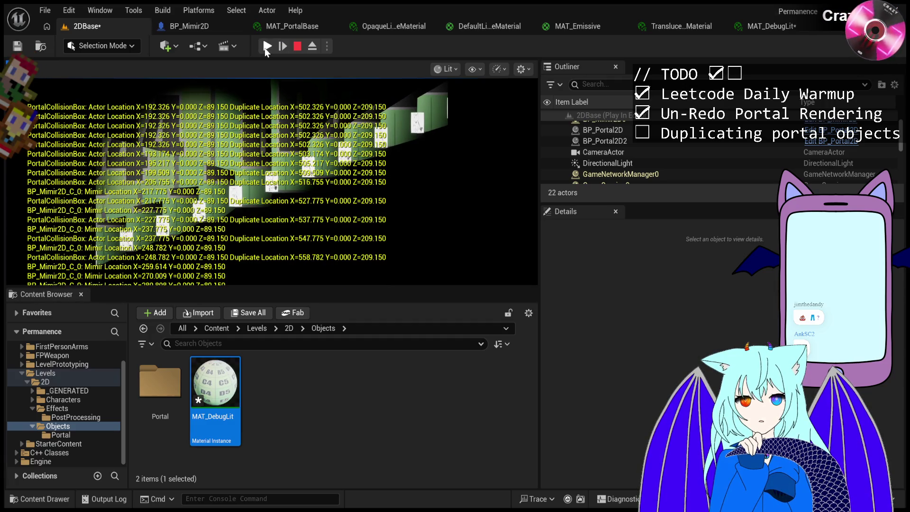
left_click(266, 47)
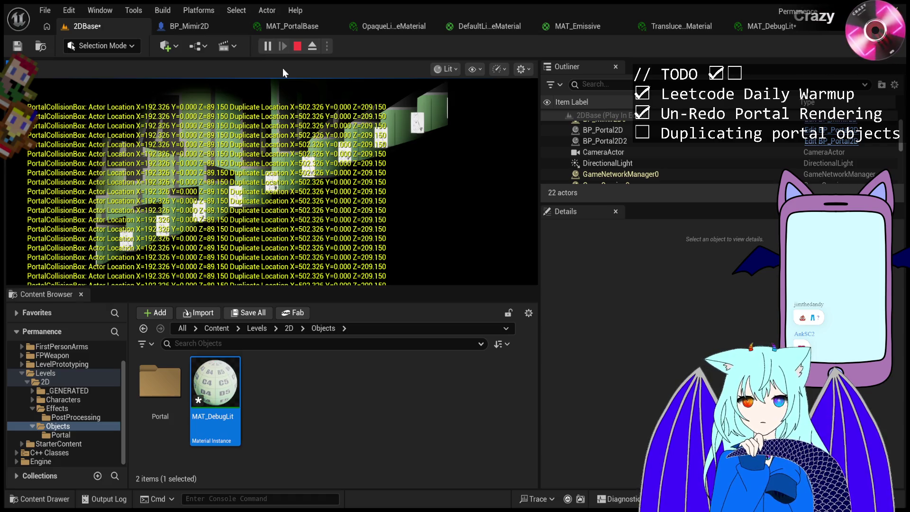
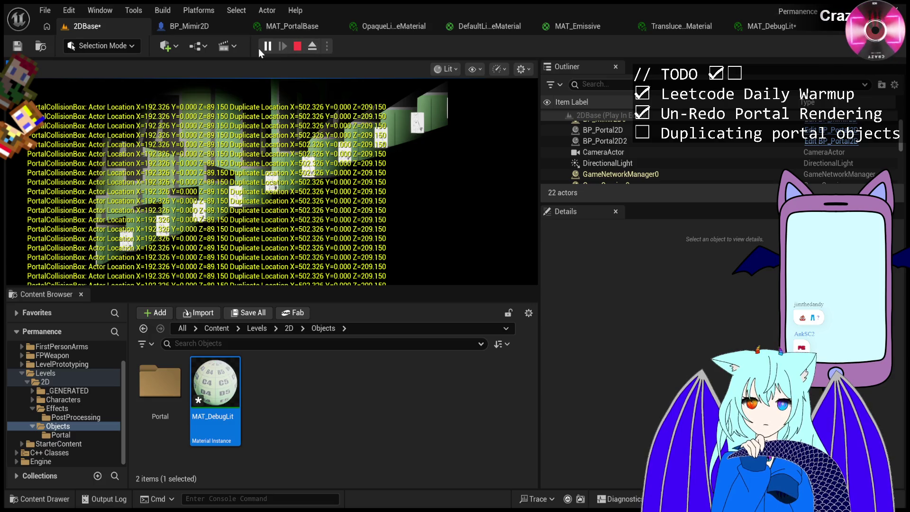
Restart the play session, then pause, resume, pause again and advance one frame at the portal crossing.
left_click(299, 46)
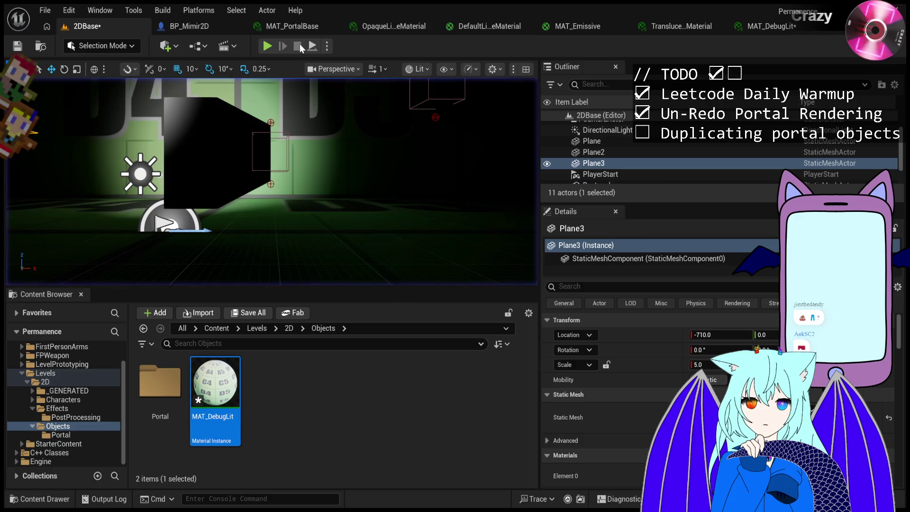
left_click(267, 47)
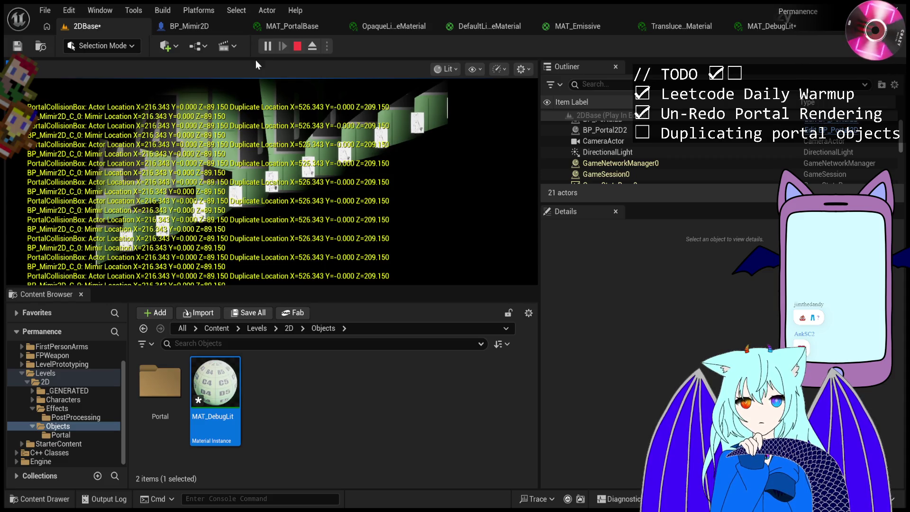
left_click(267, 46)
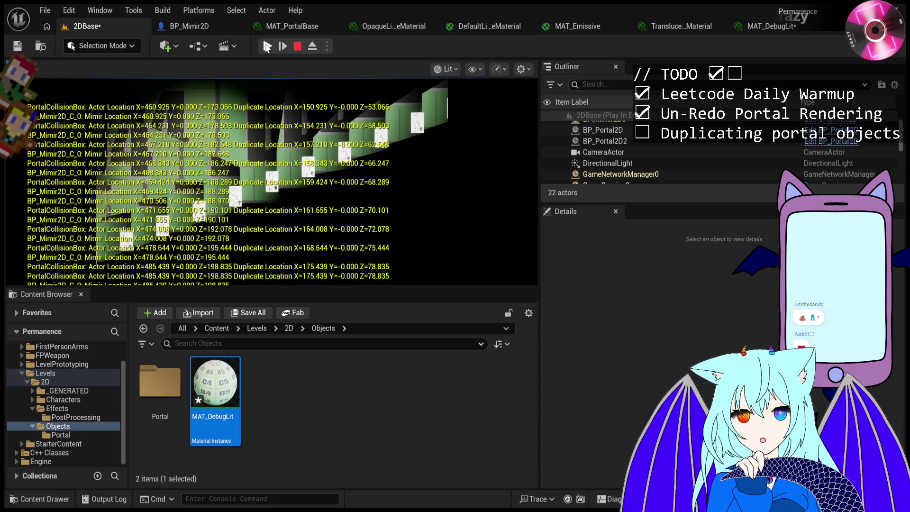
left_click(267, 46)
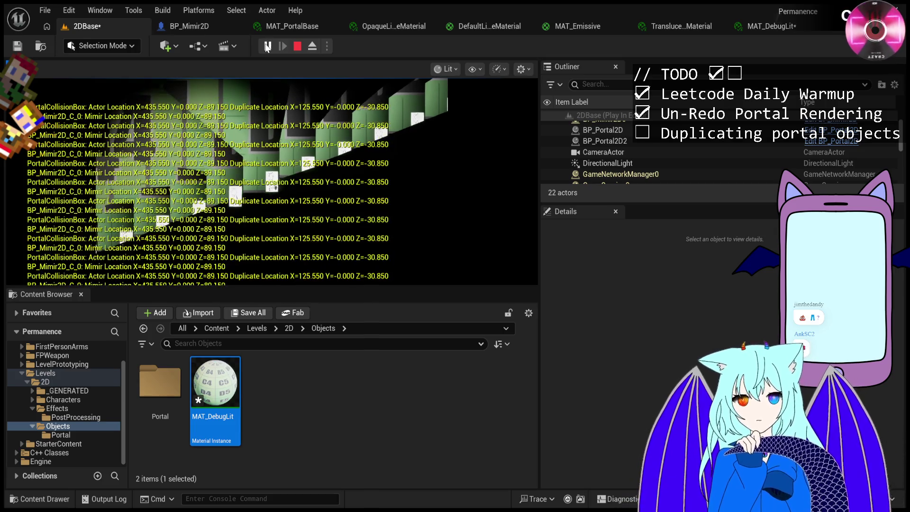
left_click(267, 46)
left_click(287, 45)
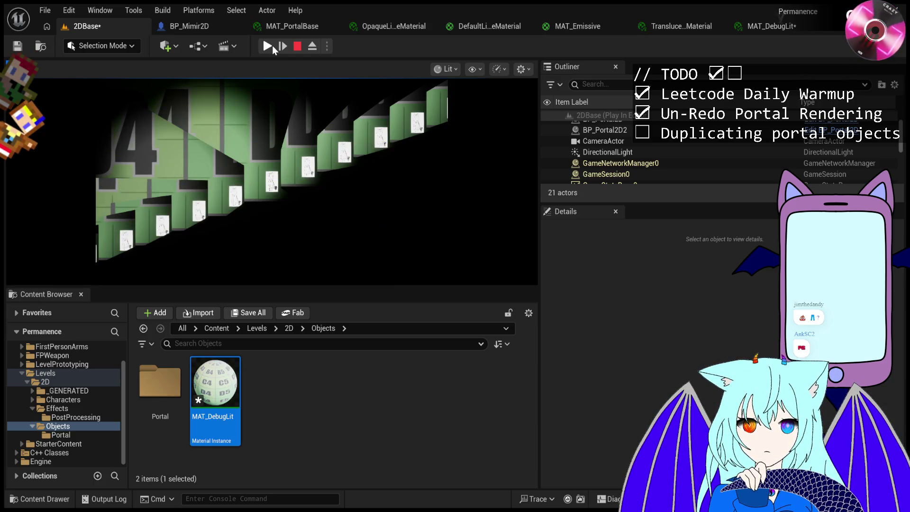
Walk the character through the portal with D, then stop the play session.
key("d")
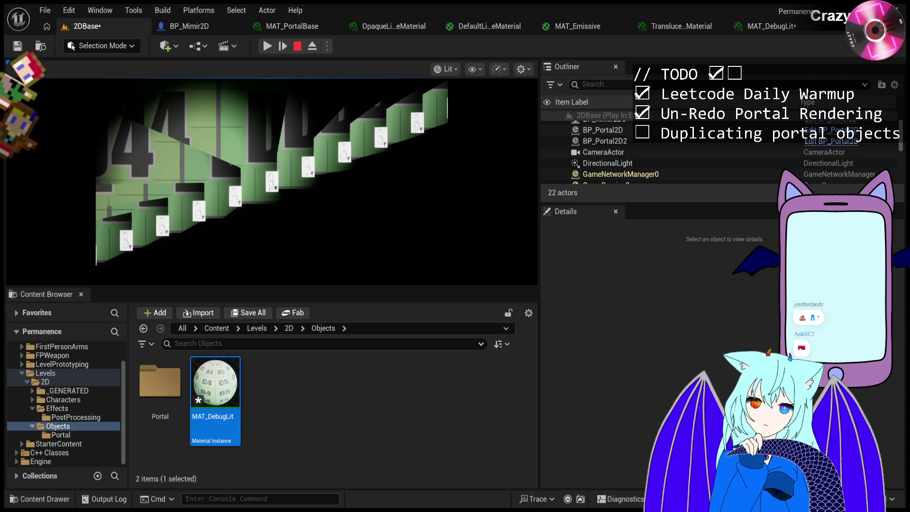
left_click(298, 47)
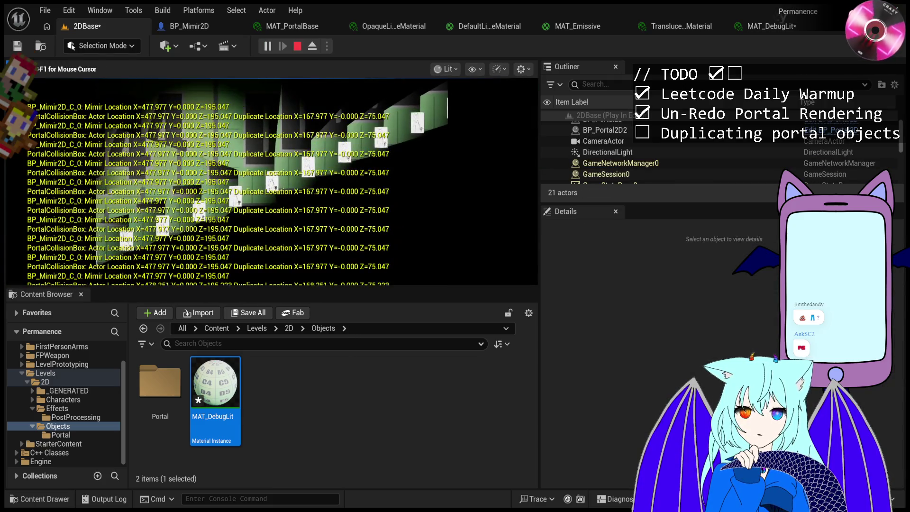
Release the mouse with Shift+F1 and toggle pause and resume to reach the portal.
key("shift+F1")
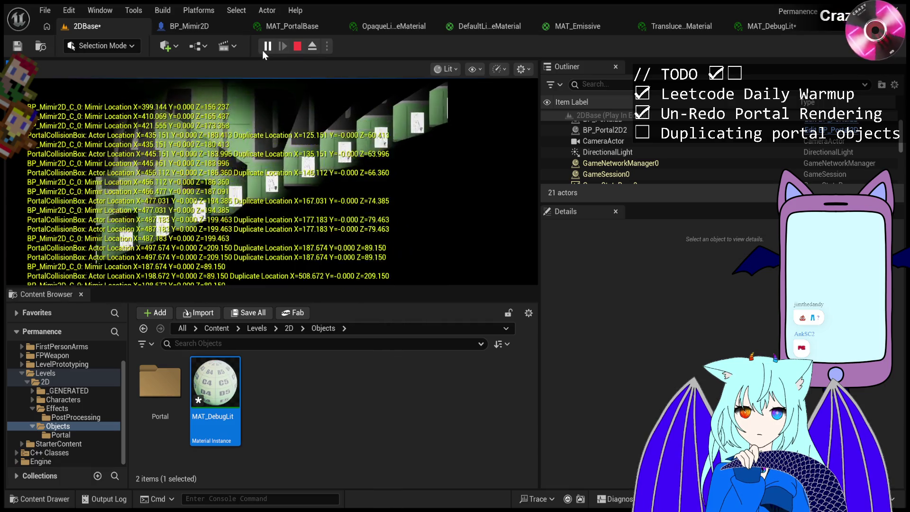
left_click(265, 52)
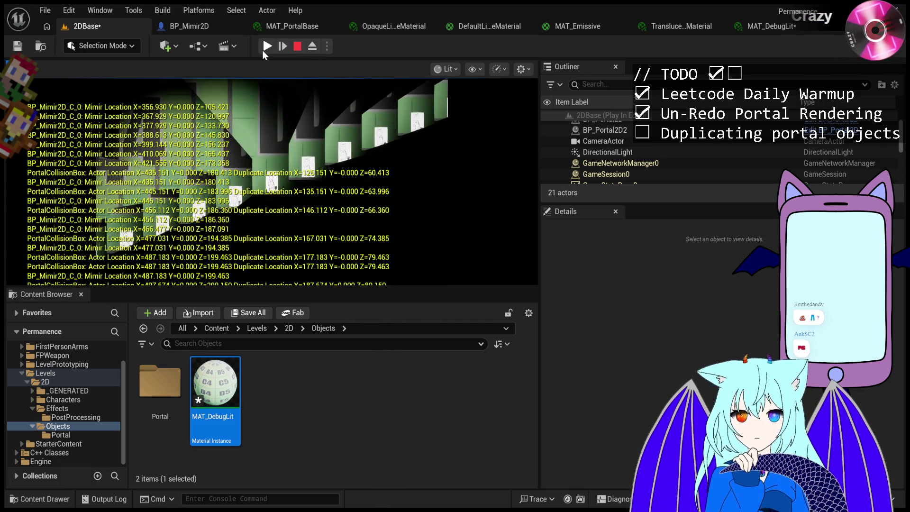
left_click(264, 51)
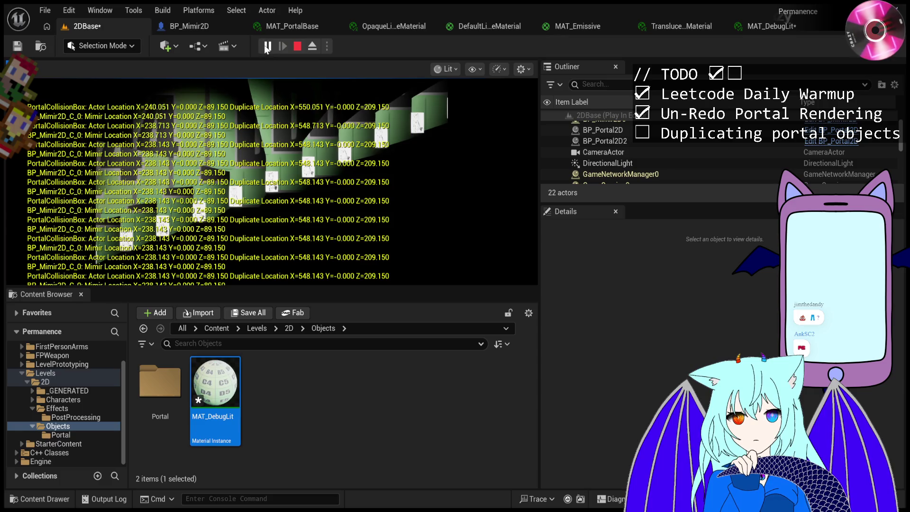
left_click(266, 47)
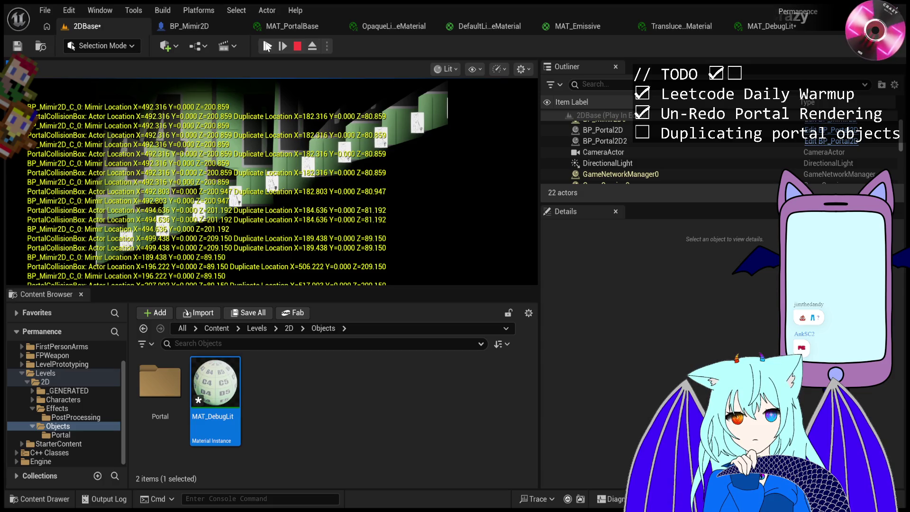
left_click(267, 46)
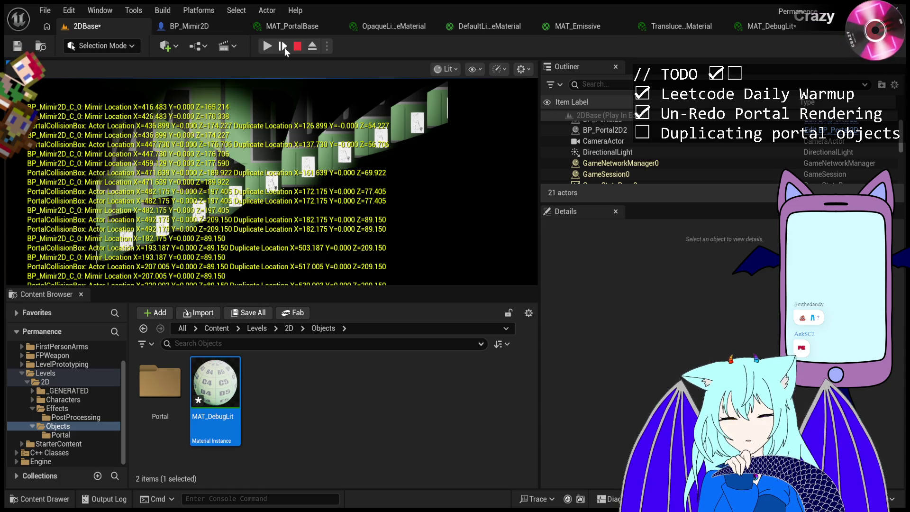
Step frame by frame until the duplicate appears and disappears, then resume and pause again.
left_click(285, 50)
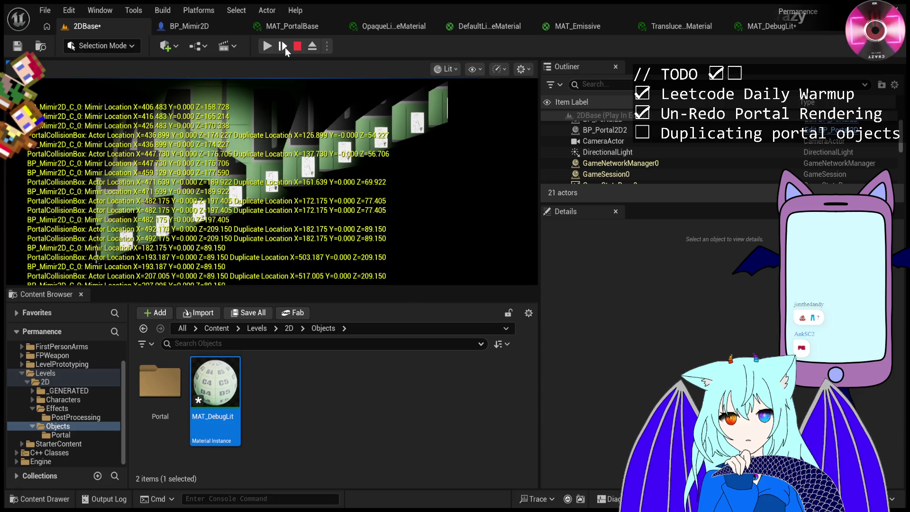
left_click(281, 51)
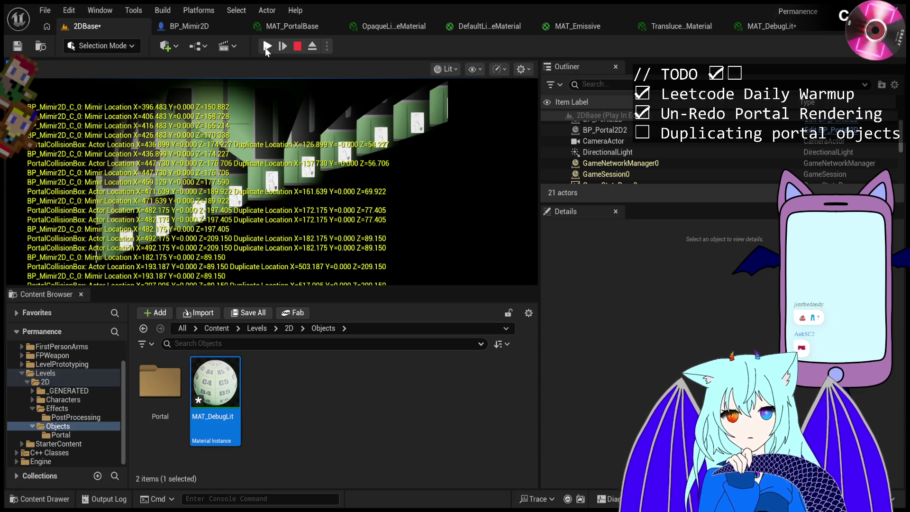
left_click(267, 48)
left_click(266, 48)
left_click(267, 48)
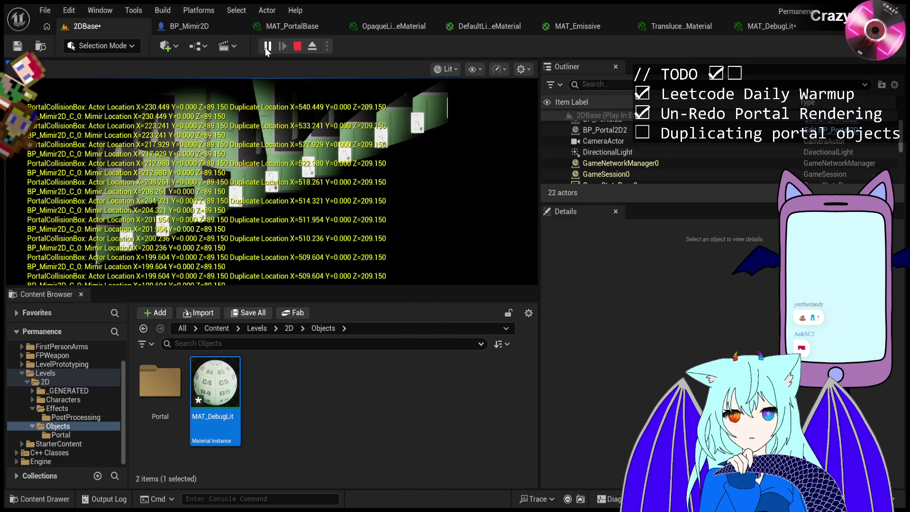
left_click(267, 47)
left_click(267, 48)
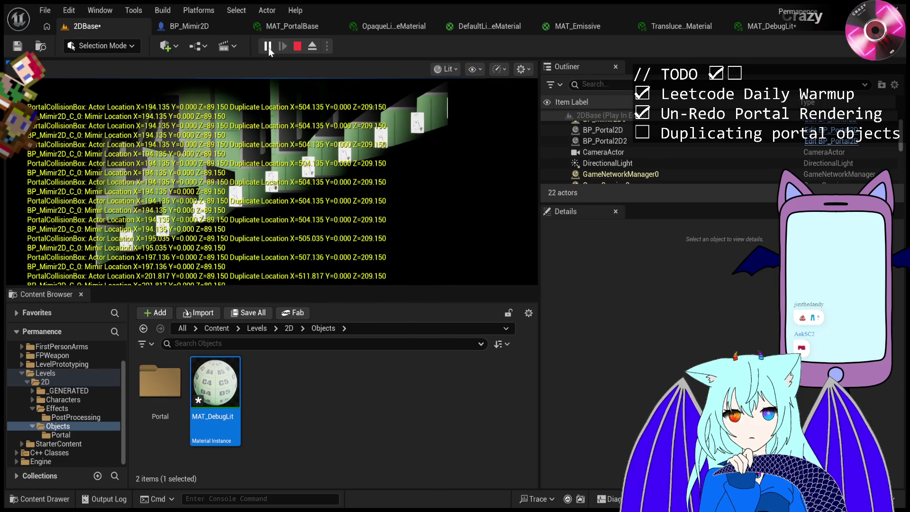
left_click(269, 50)
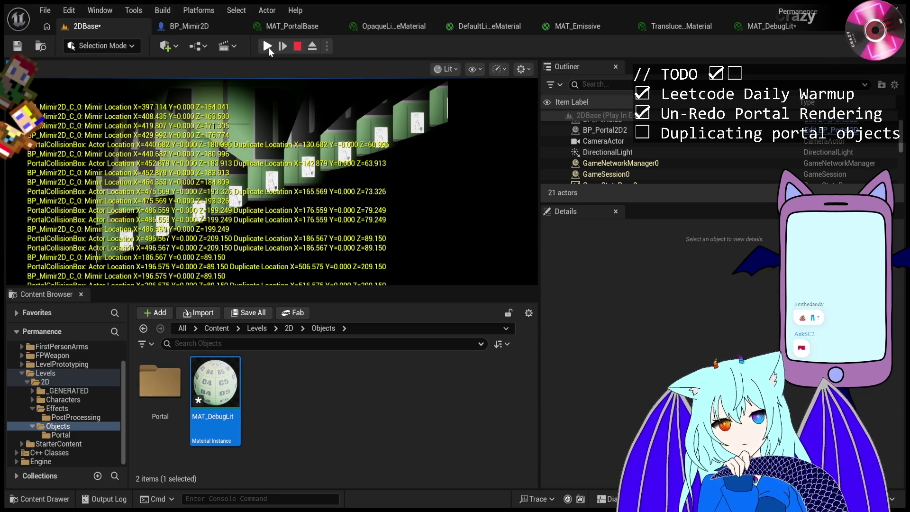
left_click(268, 48)
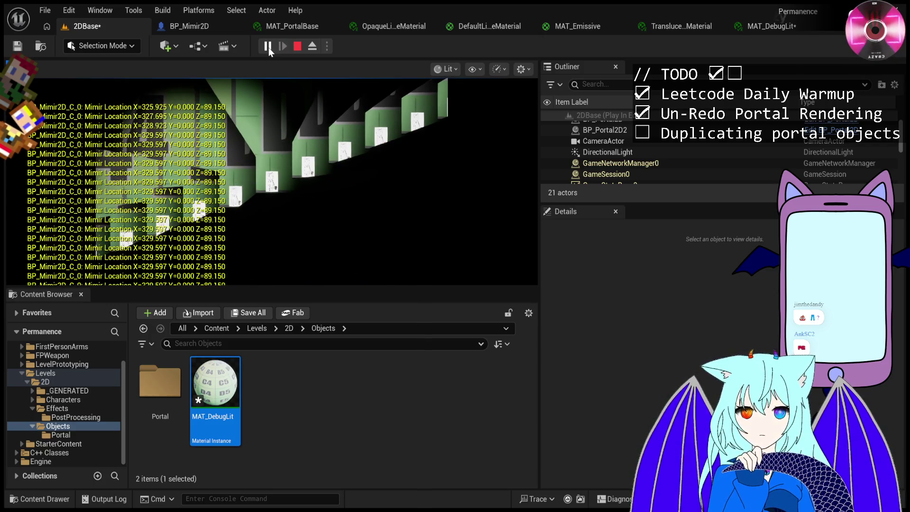
left_click(268, 47)
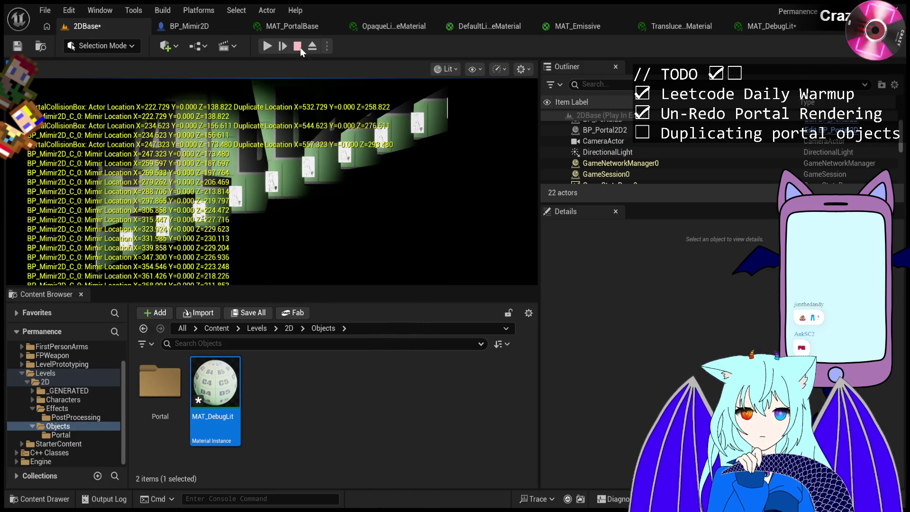
Select BP_Mimir2D0 and advance six frames to track its location across the portal teleport.
left_click(605, 149)
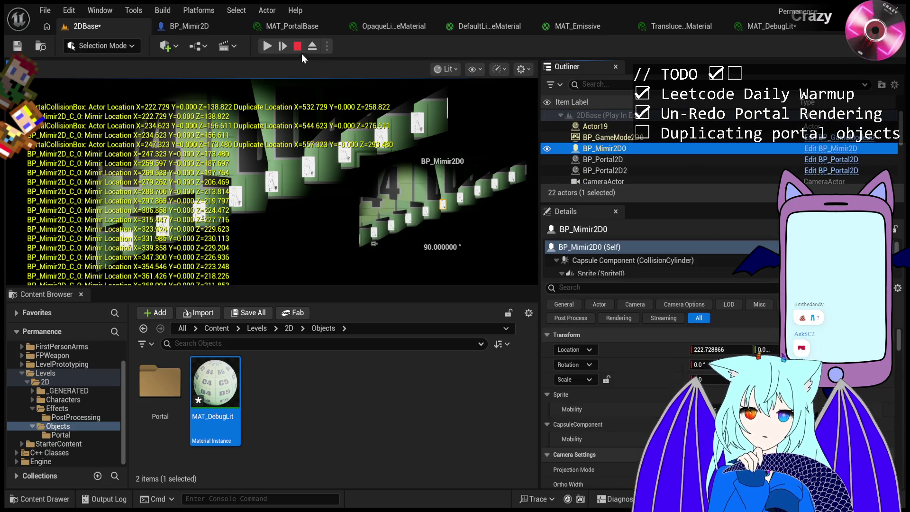
left_click(282, 48)
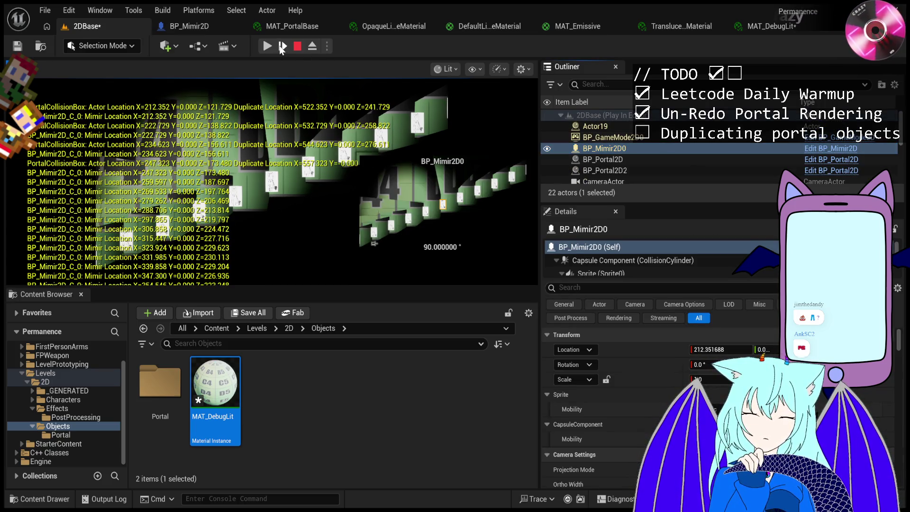
left_click(282, 48)
left_click(282, 47)
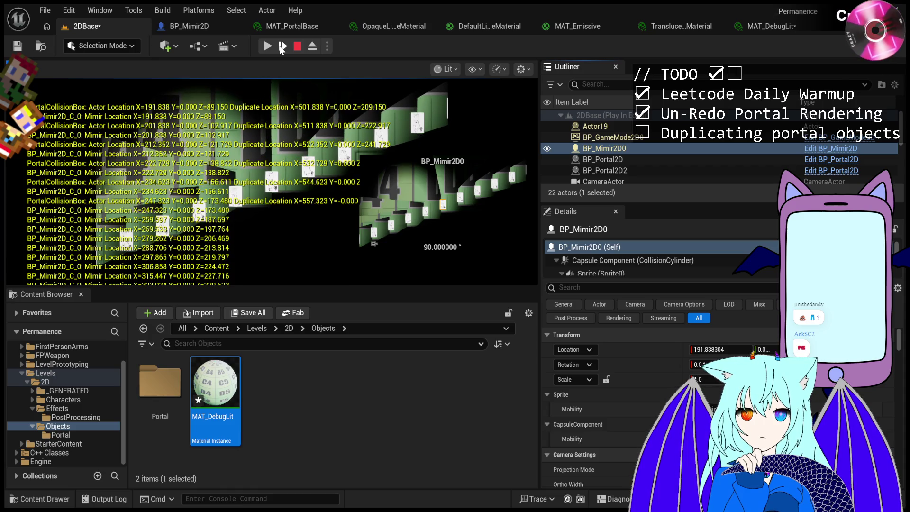
left_click(282, 47)
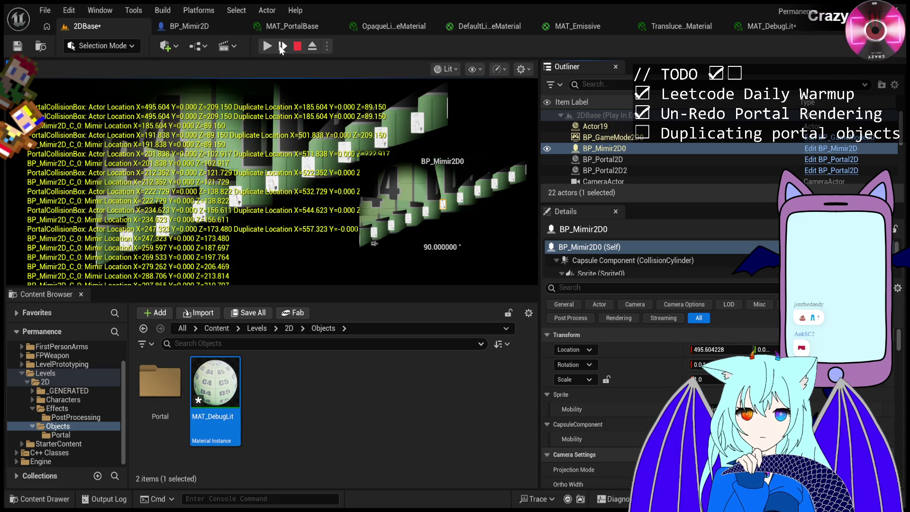
left_click(282, 47)
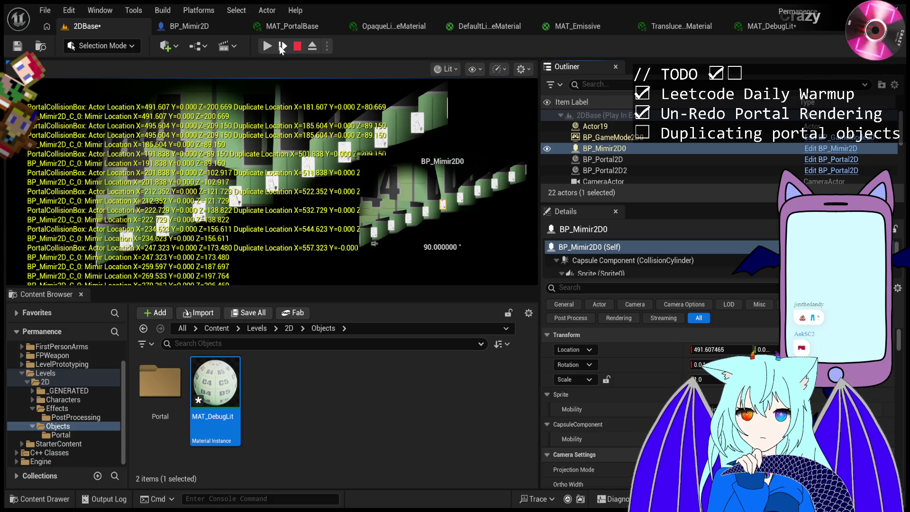
left_click(282, 48)
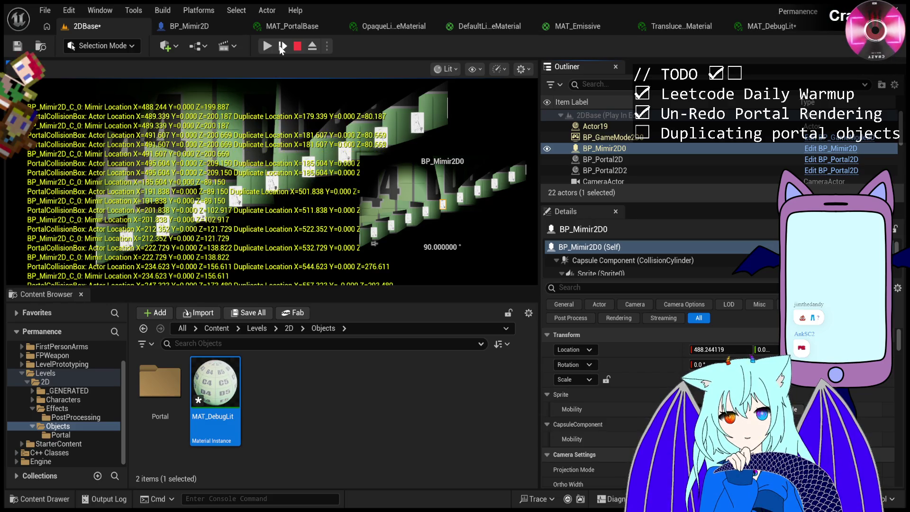
Resume briefly, pause again, and advance six frames as the character approaches the portal.
left_click(268, 47)
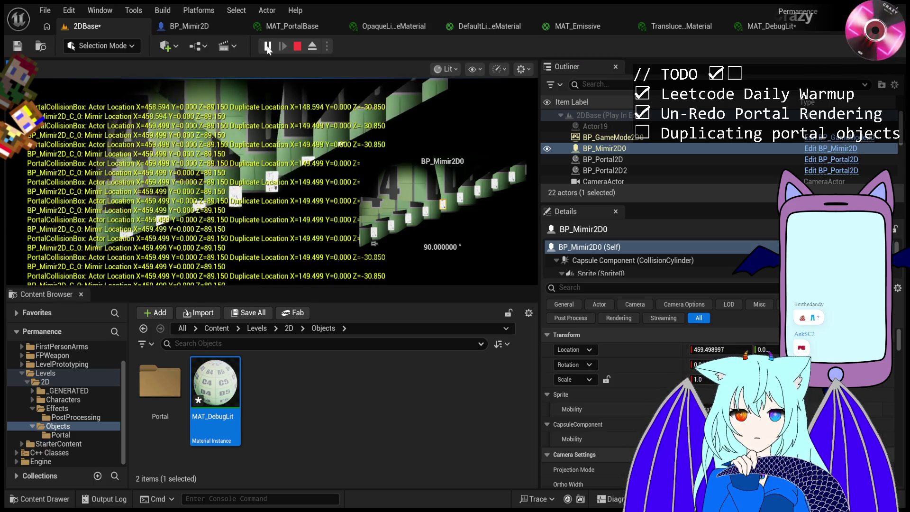
left_click(268, 46)
left_click(285, 48)
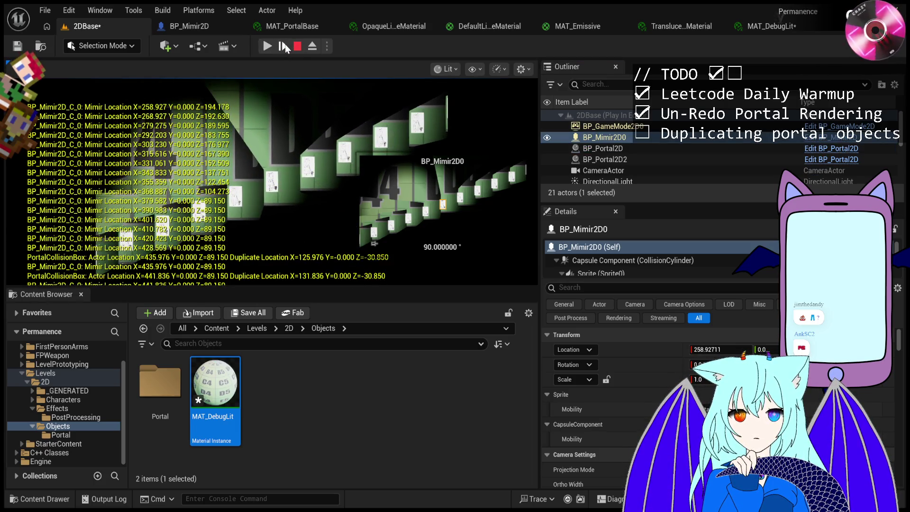
left_click(285, 48)
left_click(284, 47)
left_click(285, 48)
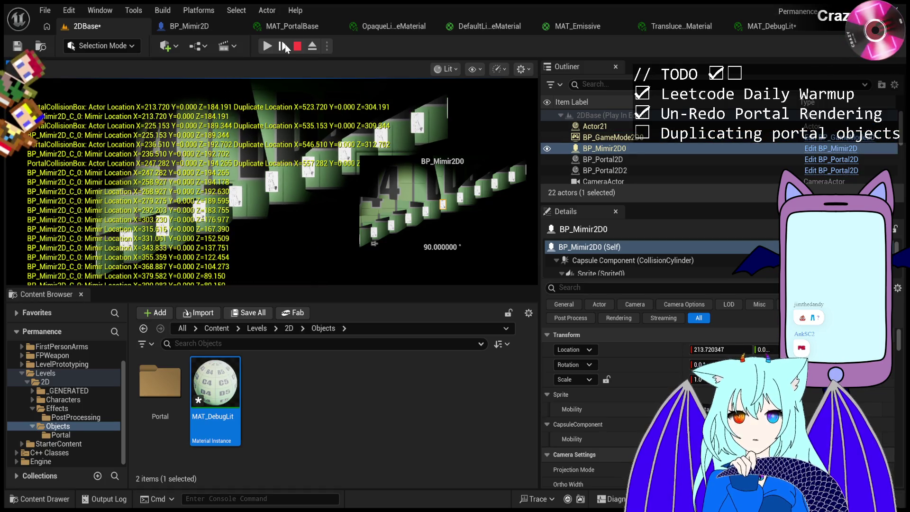
left_click(285, 48)
left_click(285, 47)
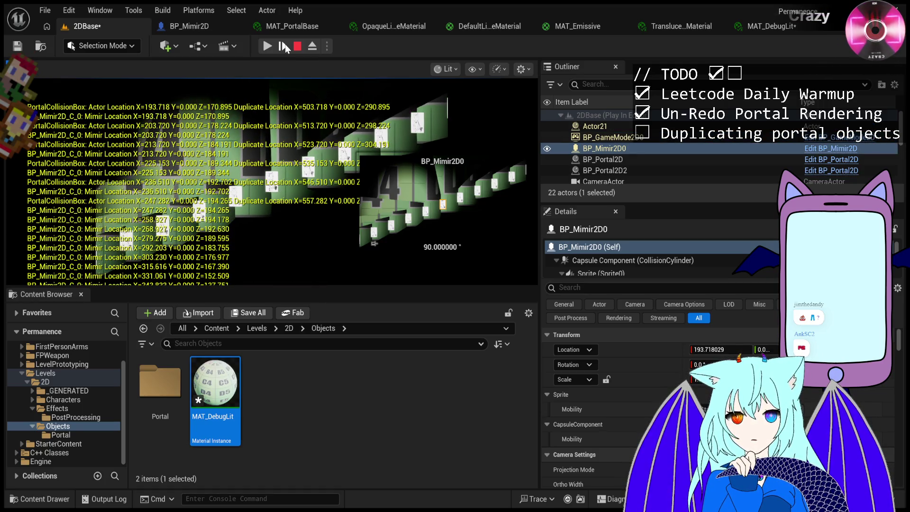
Step the character through the portal over seven frames, then resume the session.
left_click(285, 47)
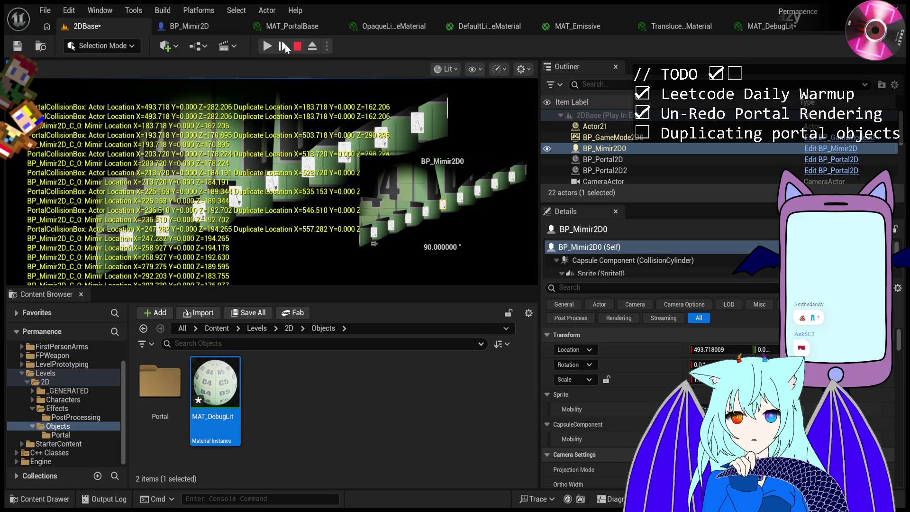
left_click(285, 47)
left_click(285, 47)
left_click(285, 48)
left_click(285, 47)
left_click(285, 47)
left_click(285, 47)
left_click(285, 48)
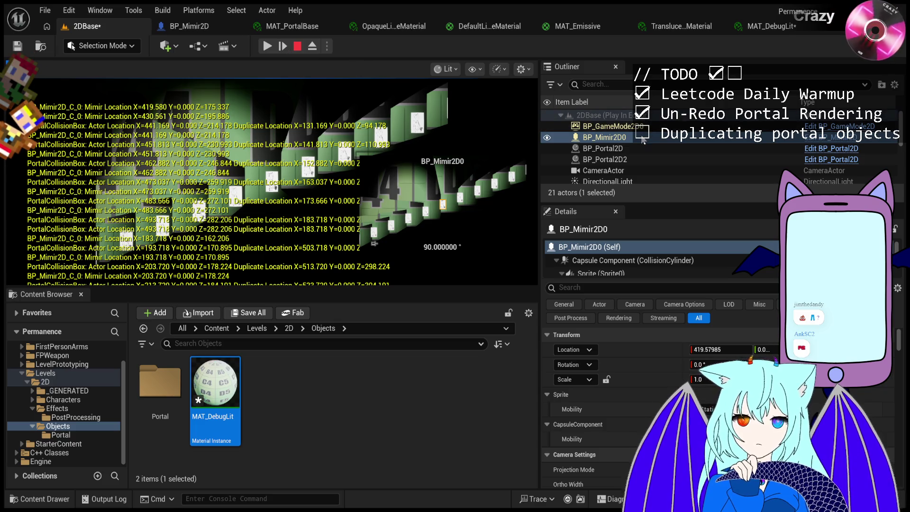
left_click(268, 47)
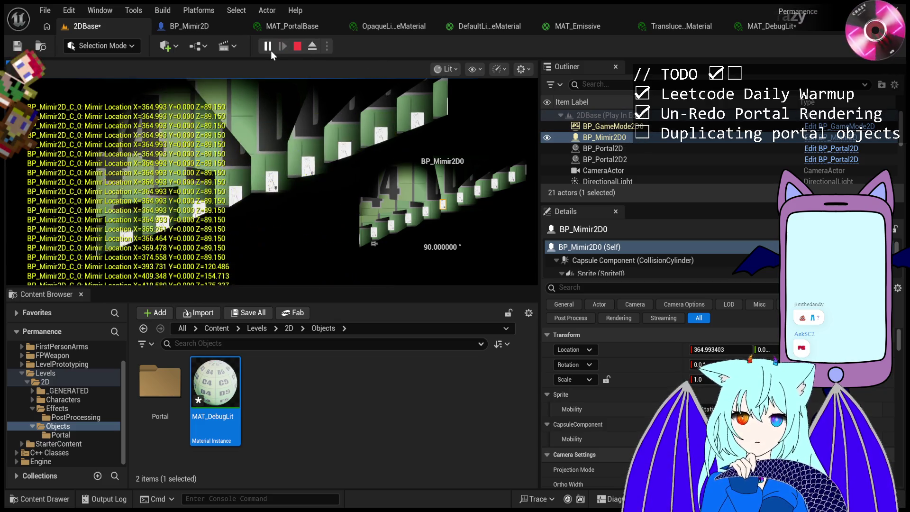
Pause, let the game run to the duplicate spawn, step five frames, then resume.
left_click(268, 47)
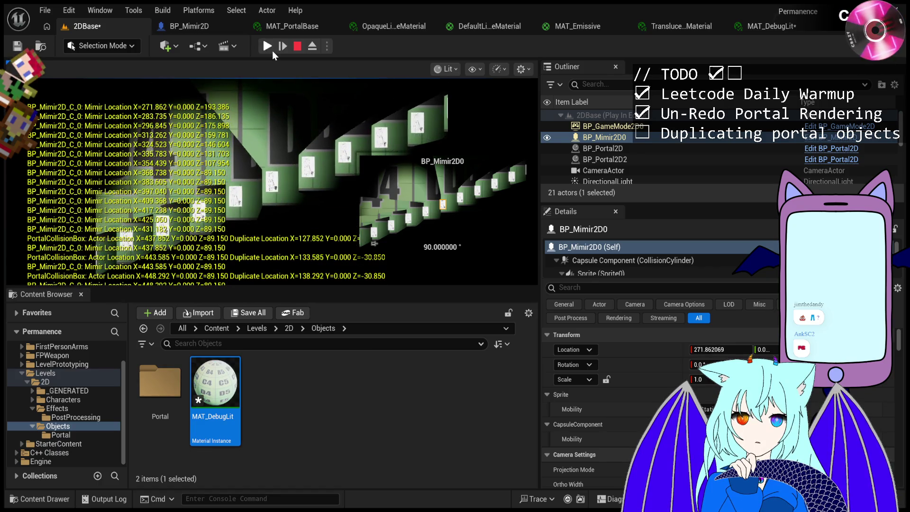
left_click(268, 46)
left_click(269, 46)
left_click(287, 49)
left_click(287, 48)
left_click(287, 49)
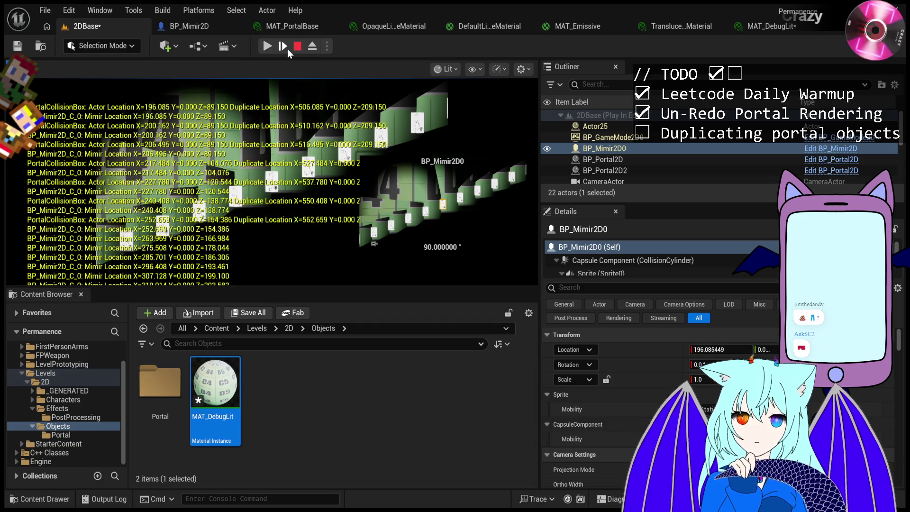
left_click(286, 48)
left_click(287, 49)
left_click(286, 49)
left_click(284, 49)
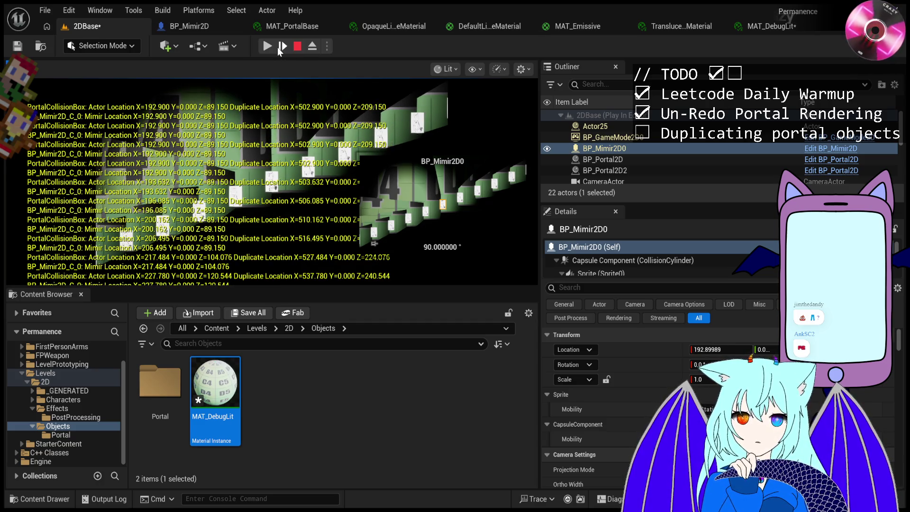
left_click(269, 46)
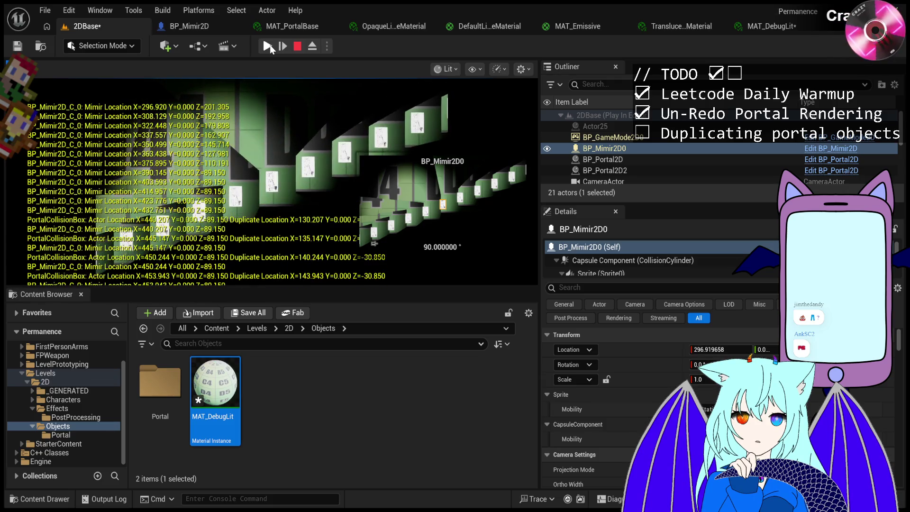
Toggle pause and resume several times, then step five frames through the next portal crossing.
left_click(269, 47)
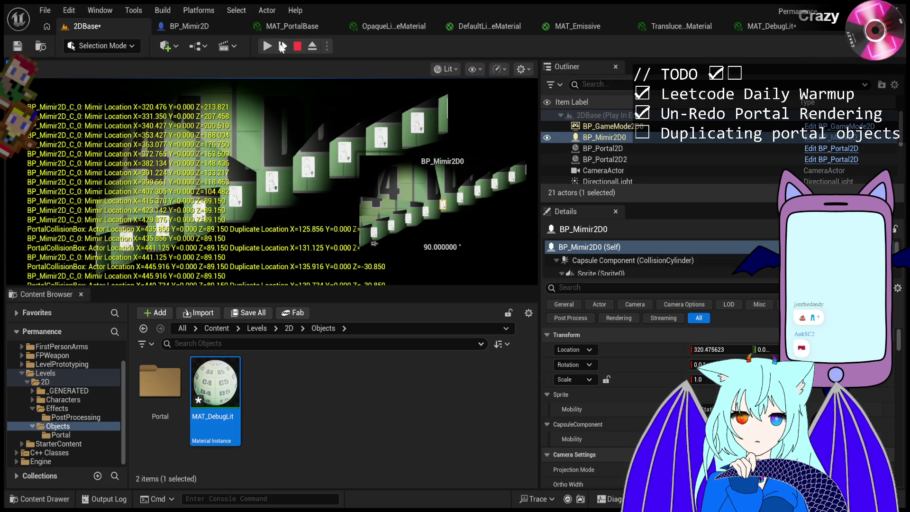
left_click(268, 46)
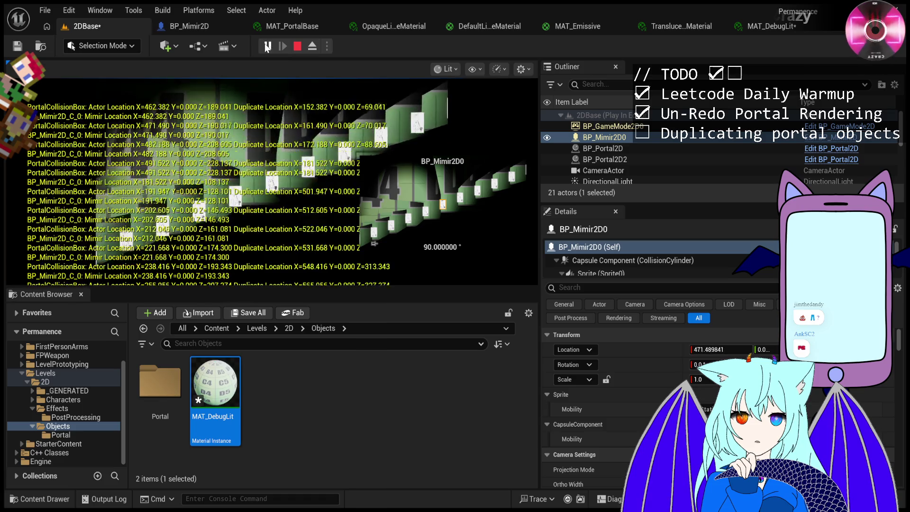
left_click(268, 46)
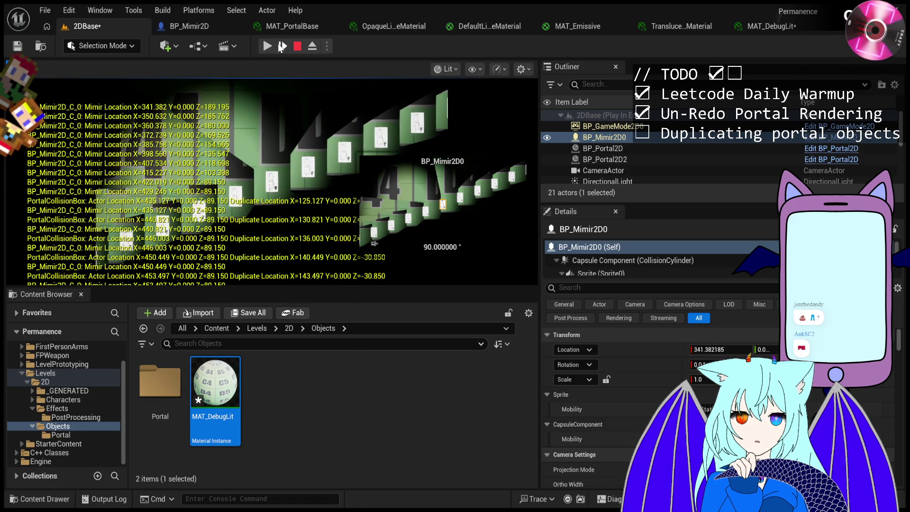
left_click(267, 47)
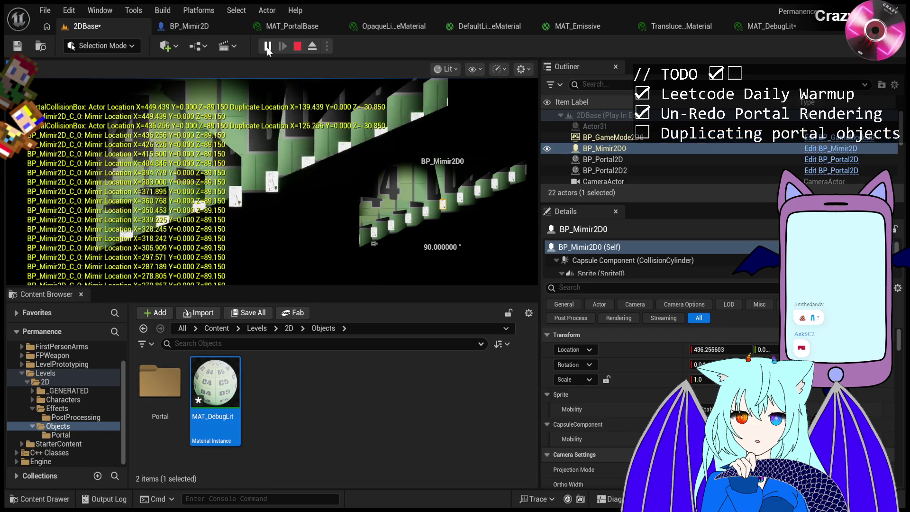
left_click(268, 47)
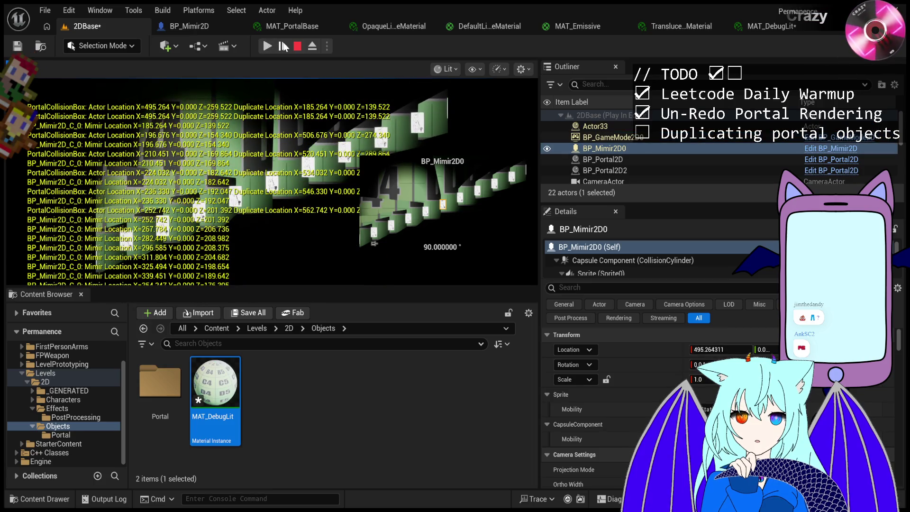
left_click(284, 46)
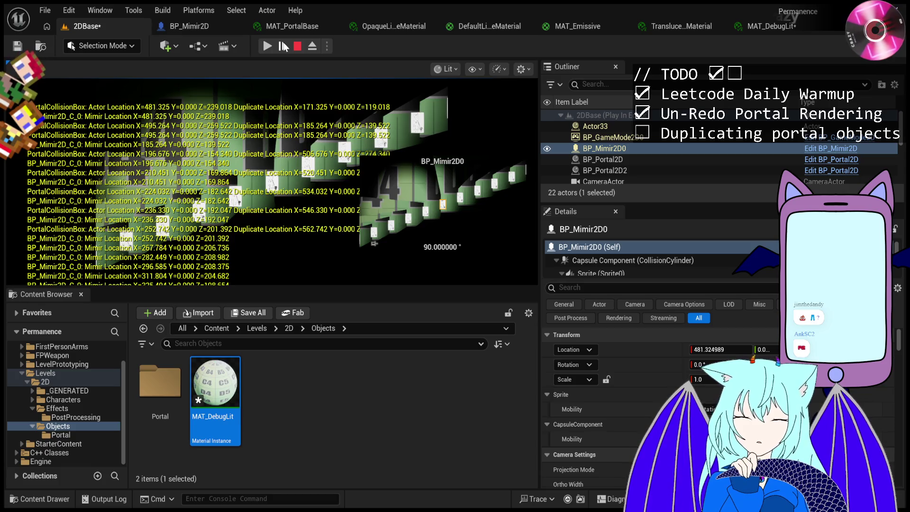
left_click(284, 46)
left_click(283, 46)
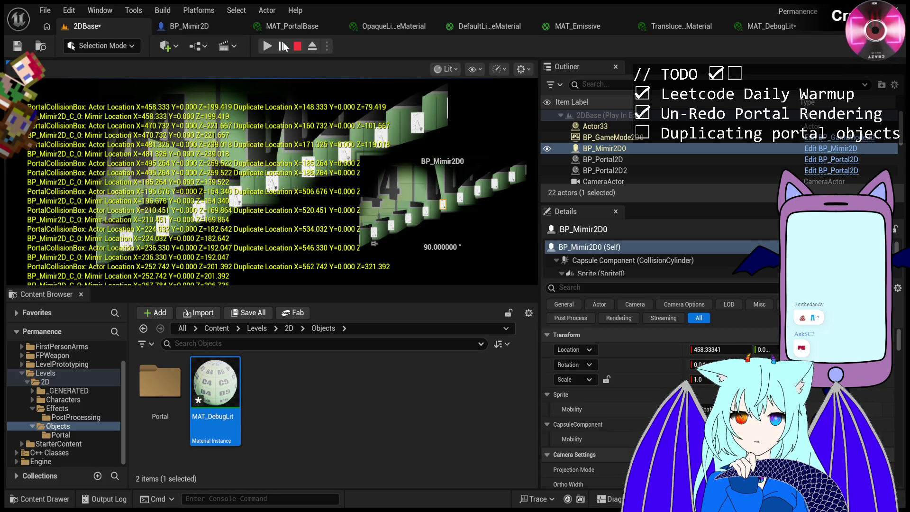
left_click(284, 46)
left_click(283, 46)
left_click(268, 46)
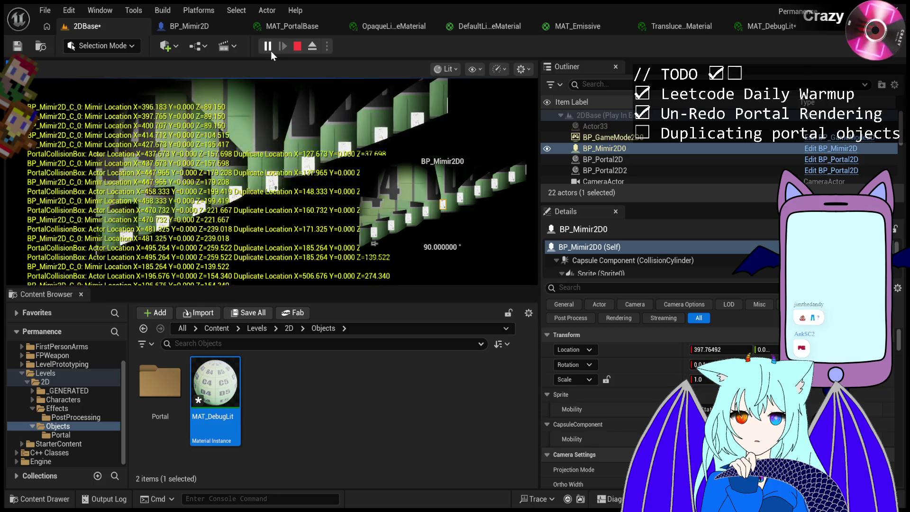
Pause and advance fourteen single frames while reading the Mimir and PortalCollisionBox location logs.
left_click(268, 47)
left_click(281, 48)
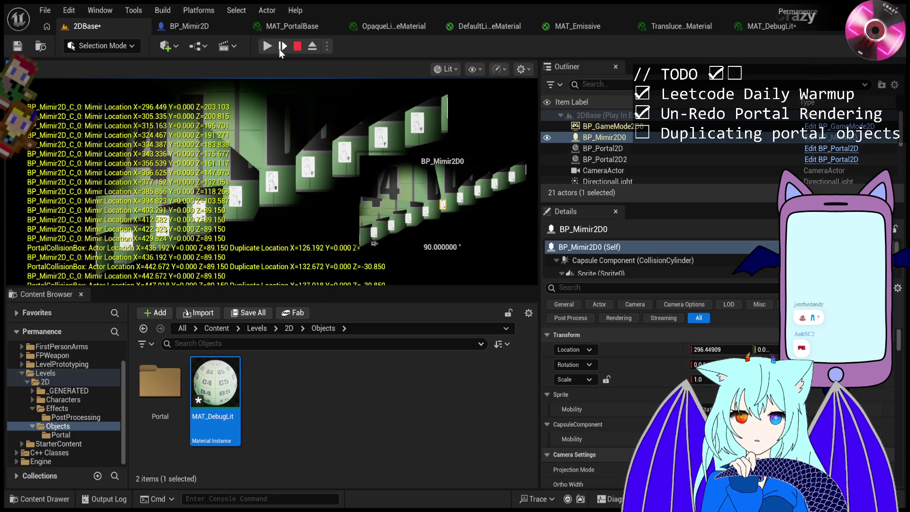
left_click(280, 50)
left_click(280, 50)
left_click(281, 50)
left_click(280, 50)
left_click(280, 50)
left_click(280, 50)
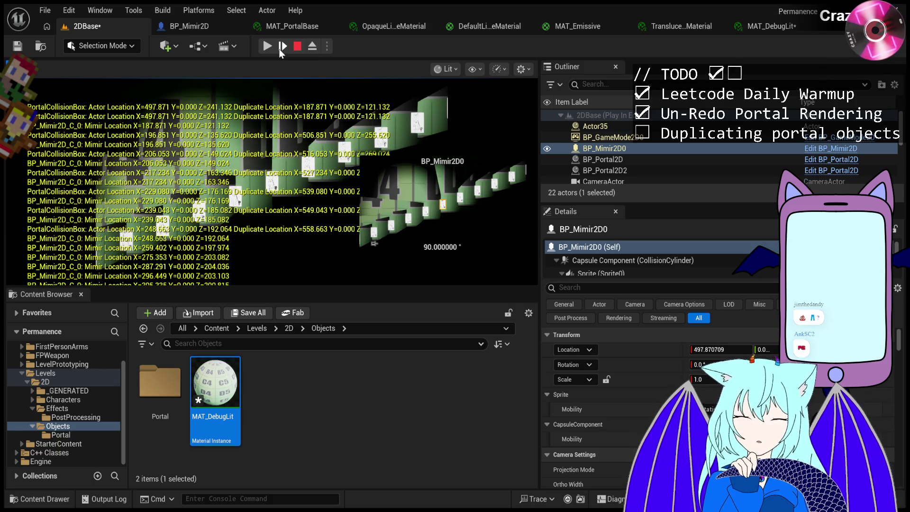
left_click(281, 51)
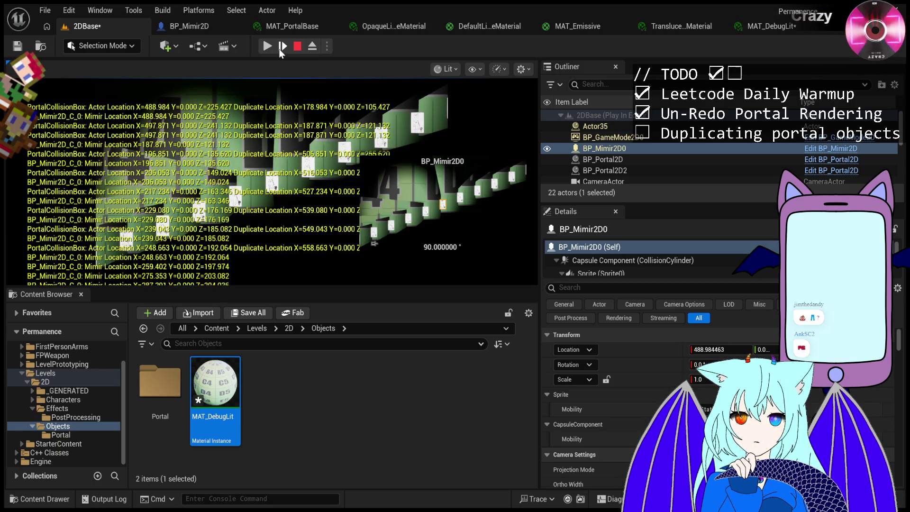
left_click(280, 50)
left_click(280, 50)
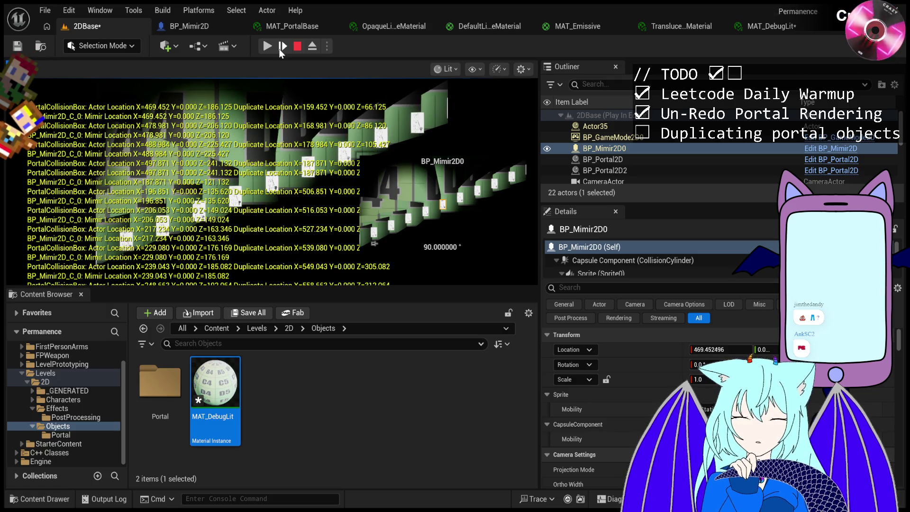
left_click(281, 51)
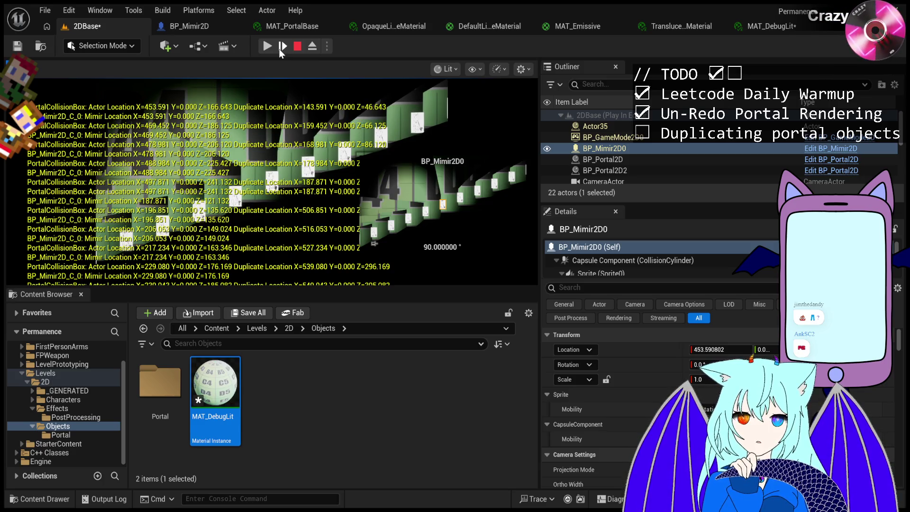
left_click(280, 50)
left_click(280, 50)
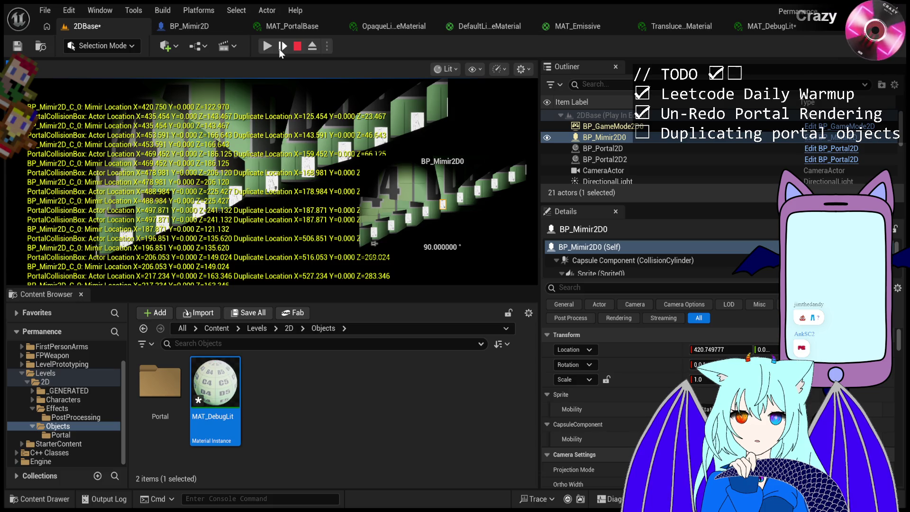
left_click(281, 50)
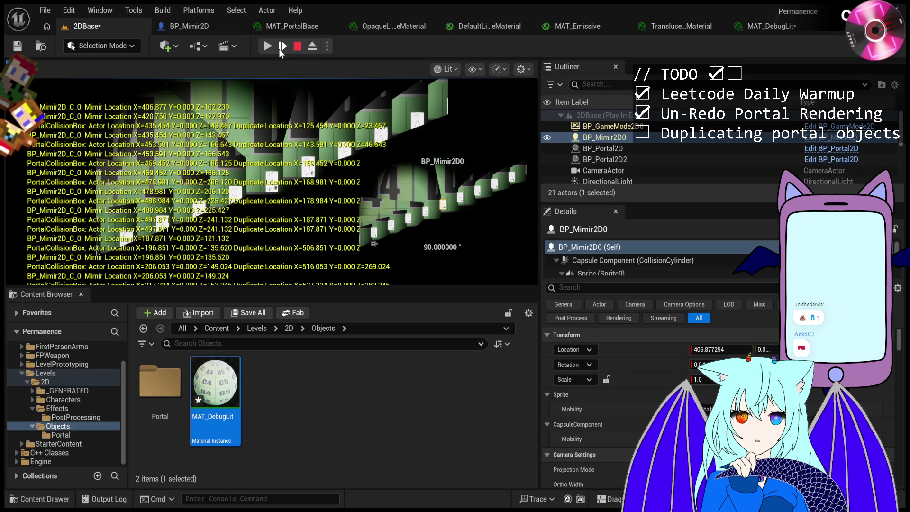
Resume, pause again, advance one more frame, and resume the session.
left_click(268, 48)
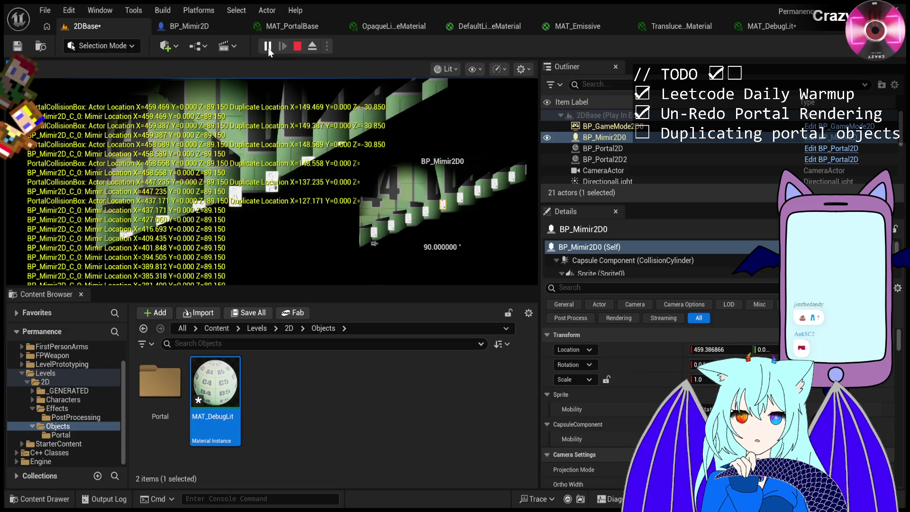
left_click(268, 47)
left_click(283, 48)
left_click(268, 48)
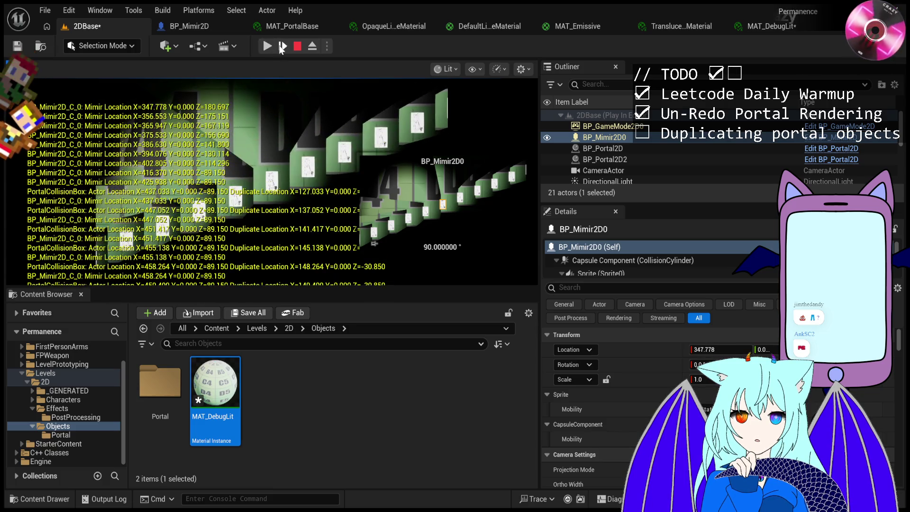